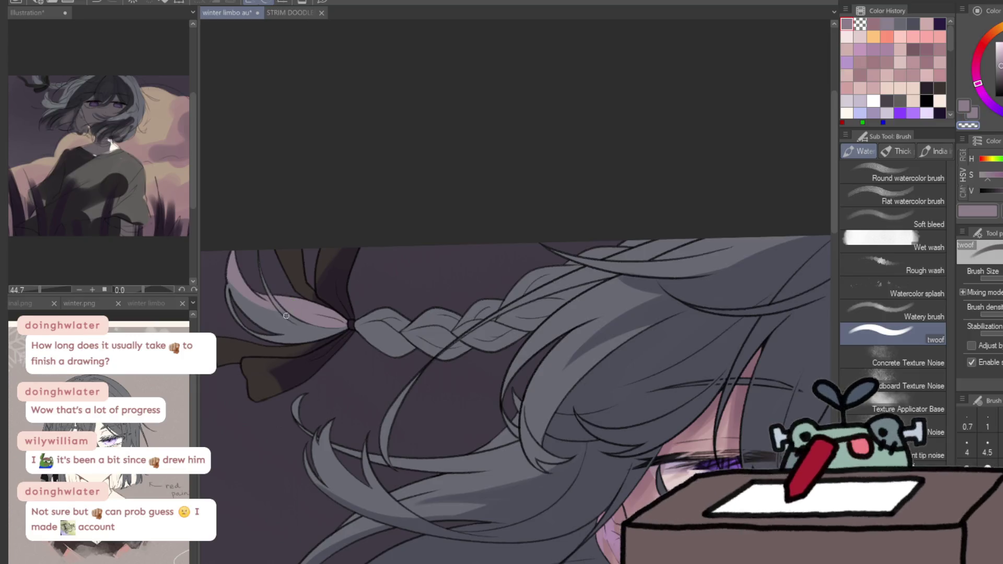
{"action": "key", "text": "c"}
Lighten a hair stroke with transparent colour and tint a braid section pinker
{"action": "left_click_drag", "start_coordinate": [230, 282], "coordinate": [246, 314]}
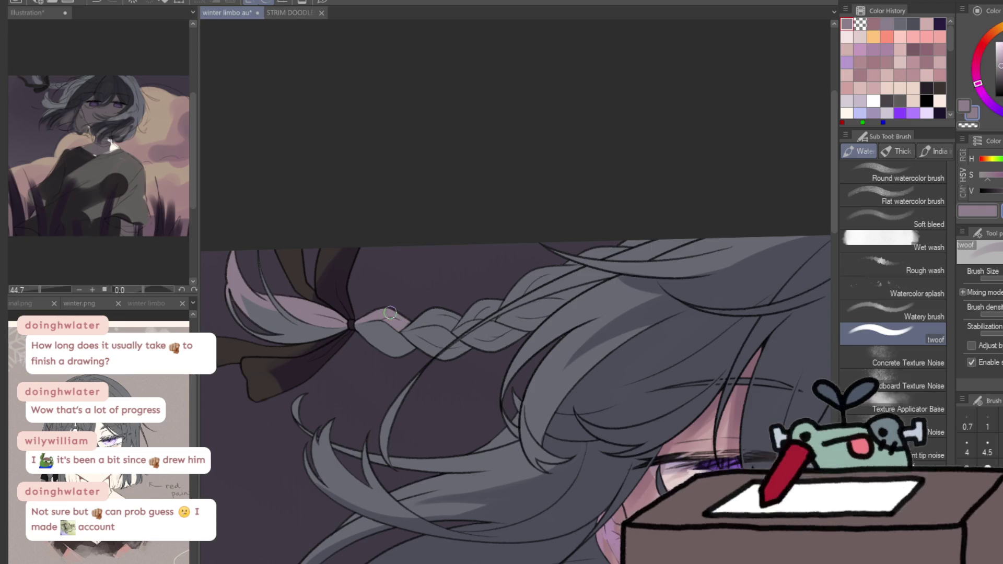
{"action": "mouse_move", "coordinate": [396, 329]}
{"action": "left_mouse_down"}
{"action": "mouse_move", "coordinate": [471, 310]}
{"action": "mouse_move", "coordinate": [620, 247]}
{"action": "left_mouse_up"}
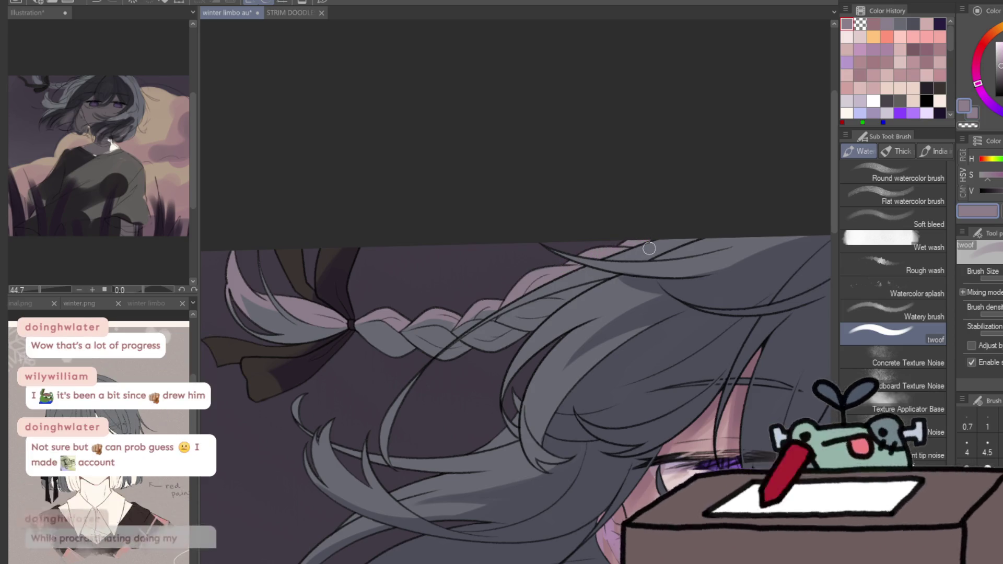
Shade three braid segments with a dark navy colour
{"action": "left_click", "coordinate": [664, 345], "text": "alt"}
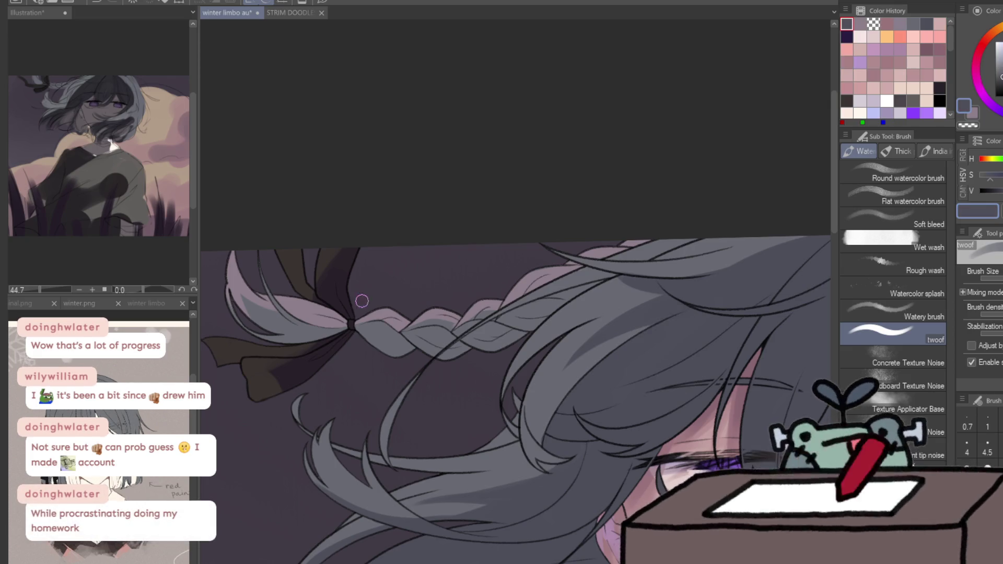
{"action": "left_click_drag", "start_coordinate": [408, 346], "coordinate": [401, 341]}
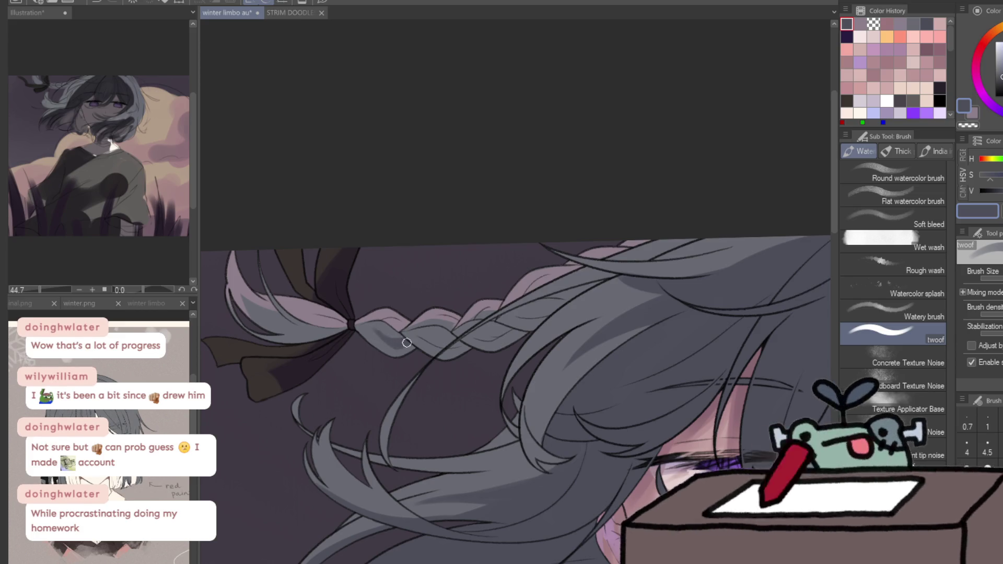
{"action": "mouse_move", "coordinate": [419, 345]}
{"action": "left_mouse_down"}
{"action": "mouse_move", "coordinate": [459, 335]}
{"action": "mouse_move", "coordinate": [455, 345]}
{"action": "left_mouse_up"}
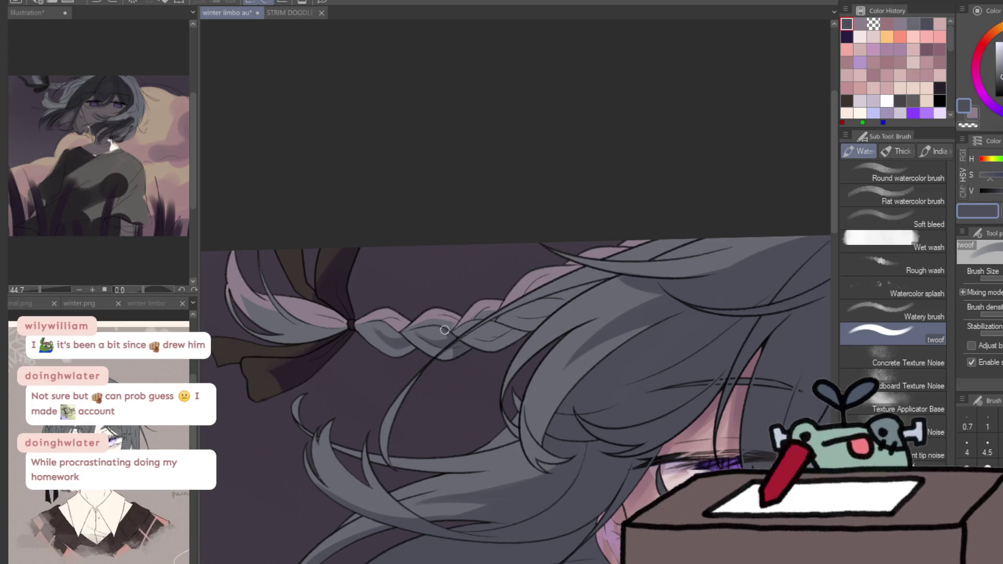
{"action": "left_click_drag", "start_coordinate": [485, 341], "coordinate": [501, 328]}
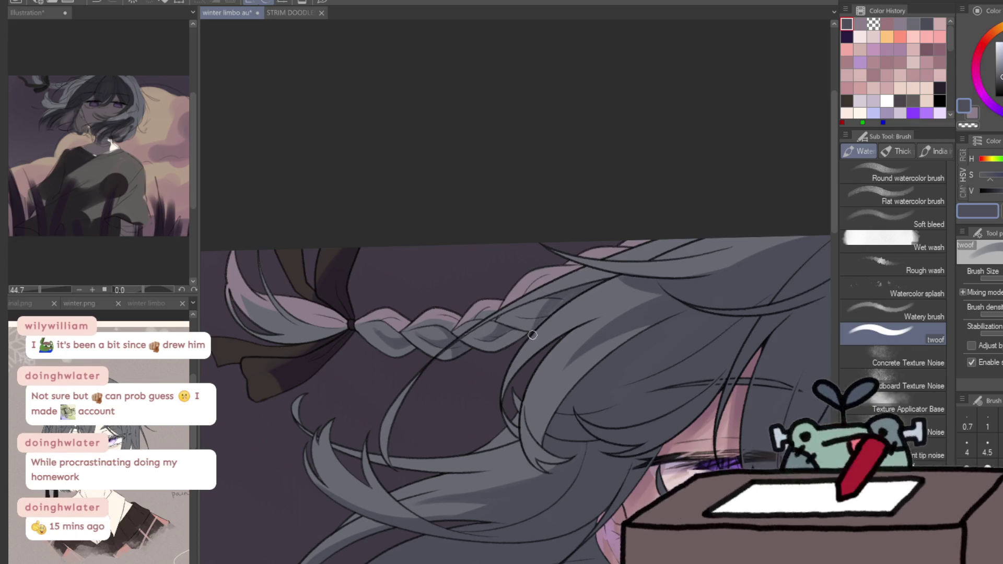
Check the whole portrait, then paint a light pink highlight on a hair strand
{"action": "left_click", "coordinate": [599, 288], "text": "alt"}
{"action": "left_click", "coordinate": [640, 286]}
{"action": "left_click", "coordinate": [641, 286]}
{"action": "mouse_move", "coordinate": [537, 245]}
{"action": "left_mouse_down"}
{"action": "mouse_move", "coordinate": [656, 261]}
{"action": "mouse_move", "coordinate": [598, 261]}
{"action": "mouse_move", "coordinate": [748, 239]}
{"action": "left_mouse_up"}
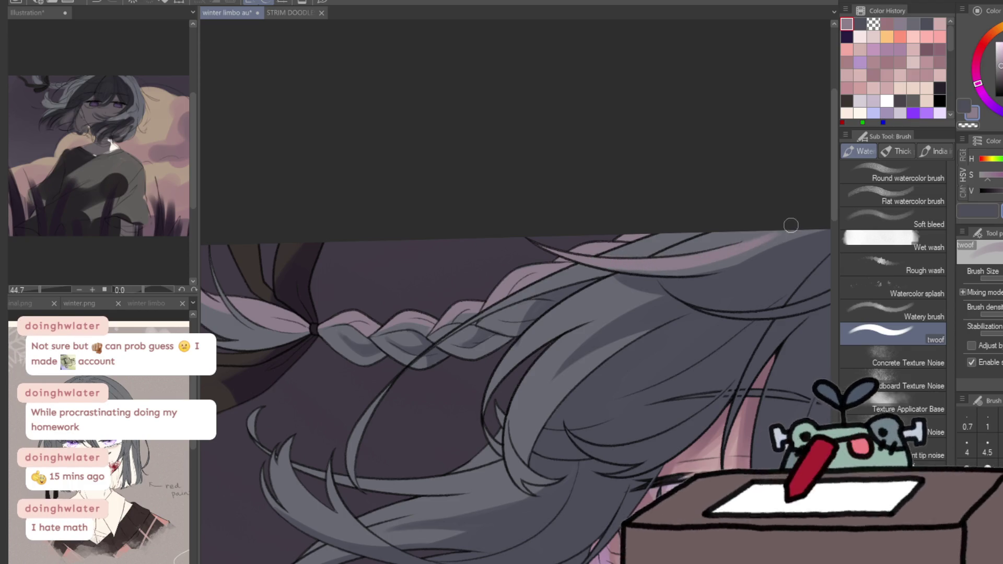
Erase along the upper hair edge and add faint pink highlights down the strands
{"action": "key", "text": "c"}
{"action": "left_click_drag", "start_coordinate": [684, 244], "coordinate": [779, 226]}
{"action": "key", "text": "c"}
{"action": "left_click_drag", "start_coordinate": [357, 431], "coordinate": [354, 448]}
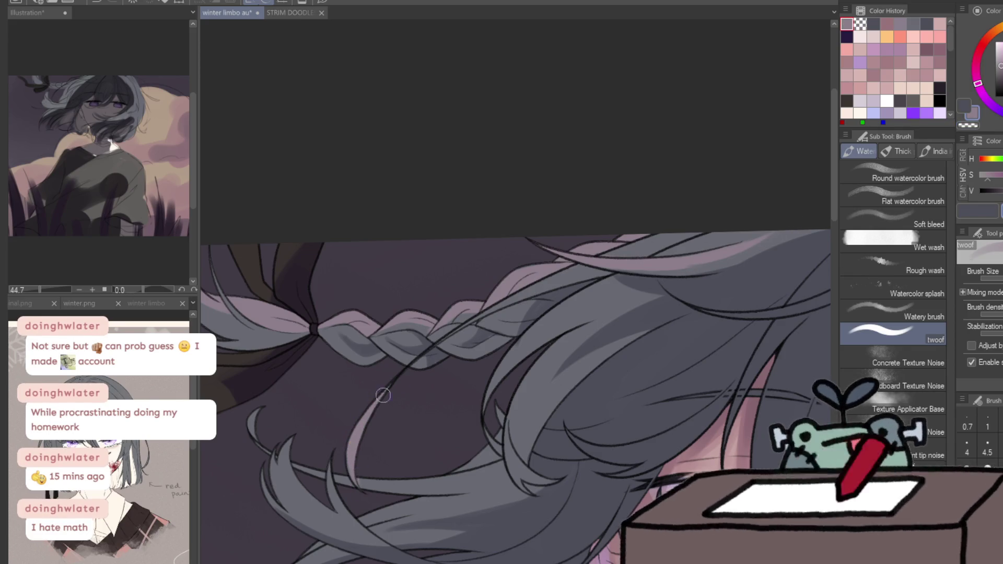
{"action": "left_click_drag", "start_coordinate": [468, 324], "coordinate": [543, 286]}
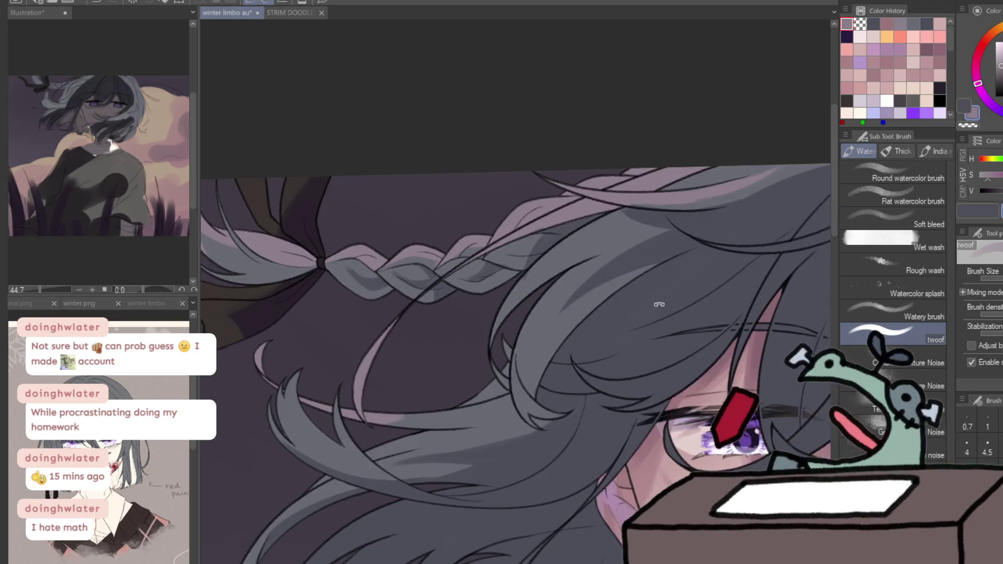
Rotate, reset and reframe the canvas view around the hair before brushing again
{"action": "left_click_drag", "start_coordinate": [455, 403], "coordinate": [542, 292]}
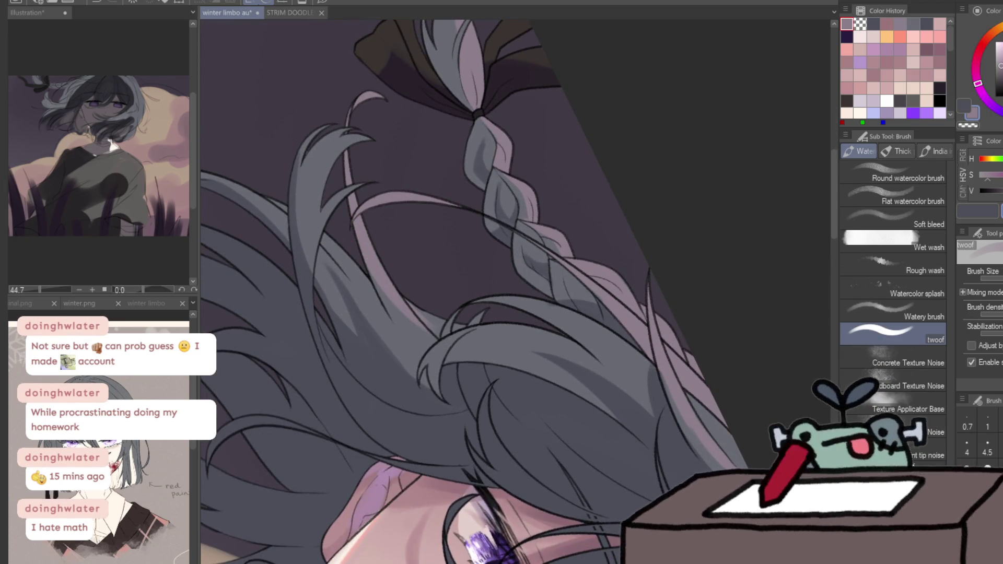
{"action": "key", "text": "ctrl+at"}
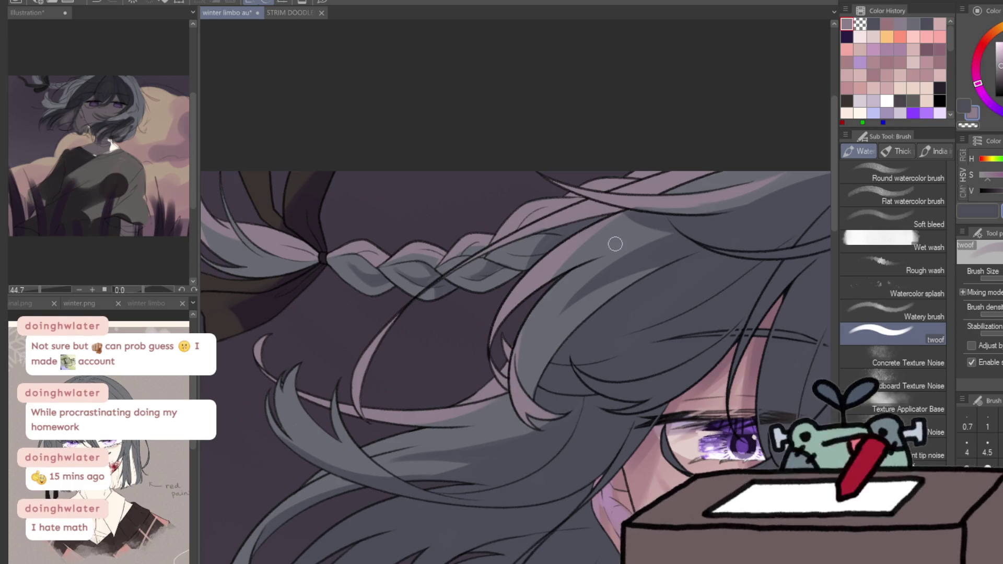
{"action": "scroll", "coordinate": [601, 222], "scroll_direction": "down", "scroll_amount": 5}
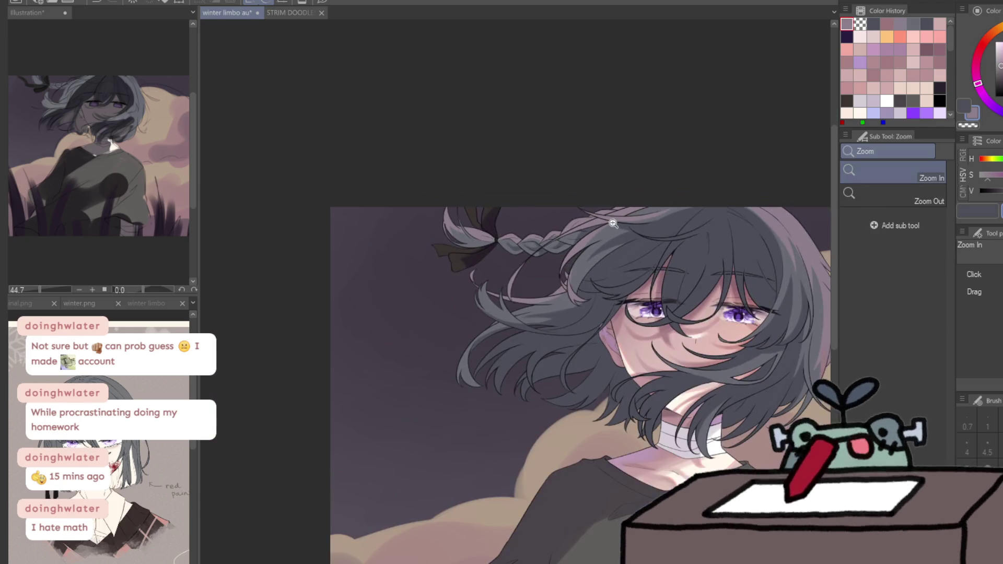
{"action": "scroll", "coordinate": [658, 209], "scroll_direction": "up", "scroll_amount": 5}
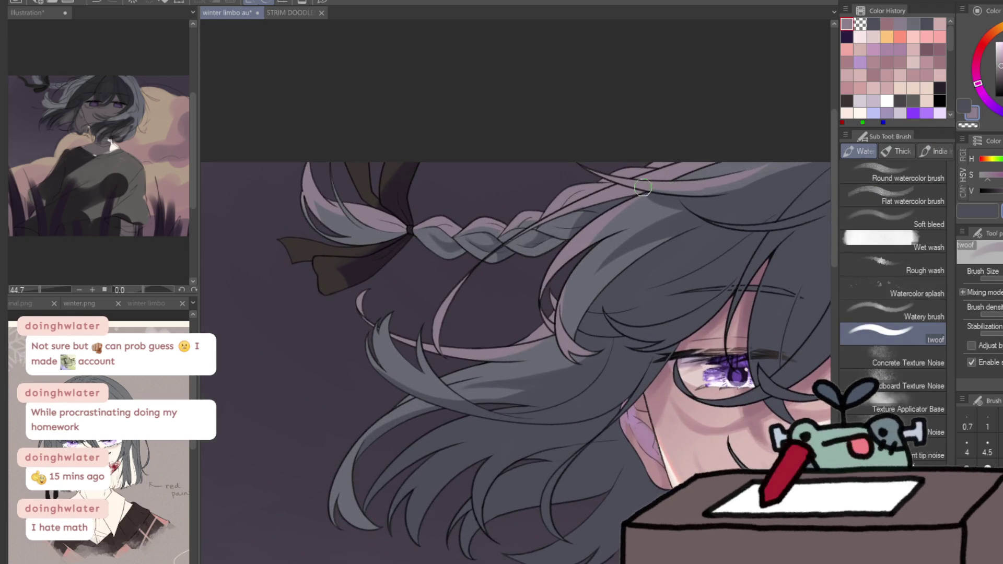
{"action": "left_click_drag", "start_coordinate": [622, 253], "coordinate": [600, 264]}
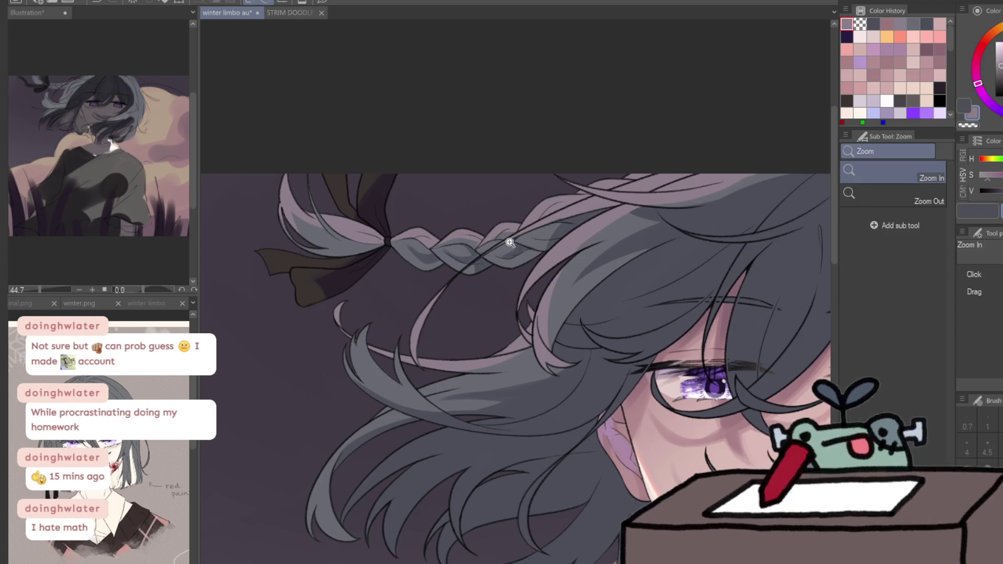
{"action": "left_click_drag", "start_coordinate": [514, 243], "coordinate": [440, 224]}
{"action": "left_click", "coordinate": [486, 314]}
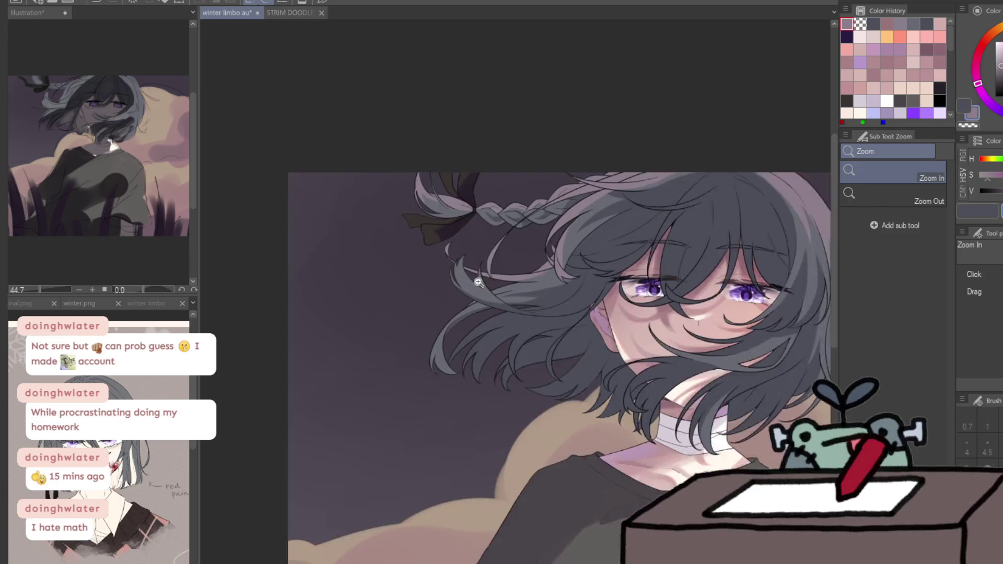
{"action": "left_click", "coordinate": [486, 313]}
{"action": "key", "text": "b"}
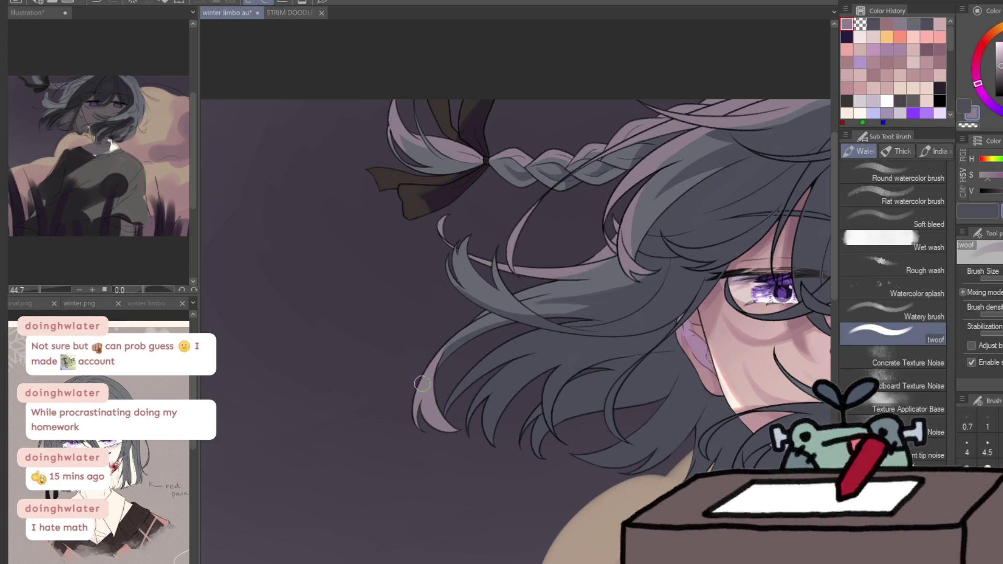
Sample a colour from the painting and paint pink highlights along a hair strand
{"action": "key", "text": "c"}
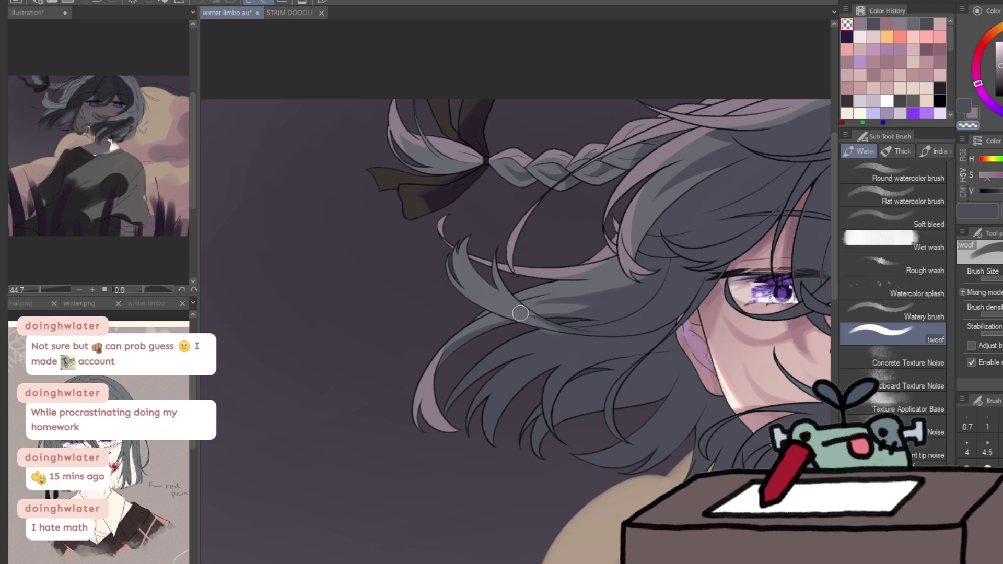
{"action": "key", "text": "ctrl+space"}
{"action": "left_click", "coordinate": [539, 305]}
{"action": "left_click", "coordinate": [538, 304], "text": "ctrl+alt"}
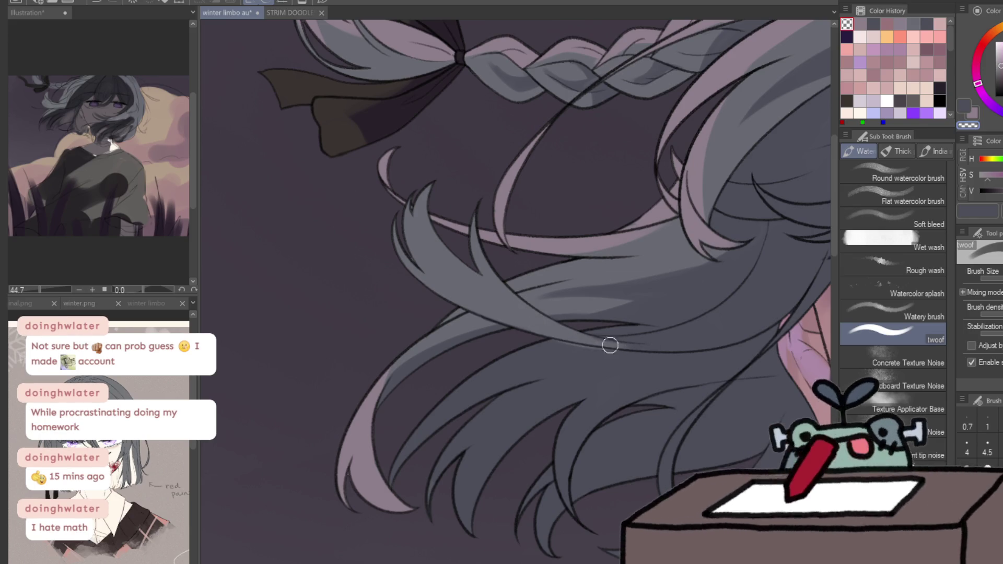
{"action": "left_click", "coordinate": [456, 268], "text": "alt"}
{"action": "left_click_drag", "start_coordinate": [412, 201], "coordinate": [442, 284]}
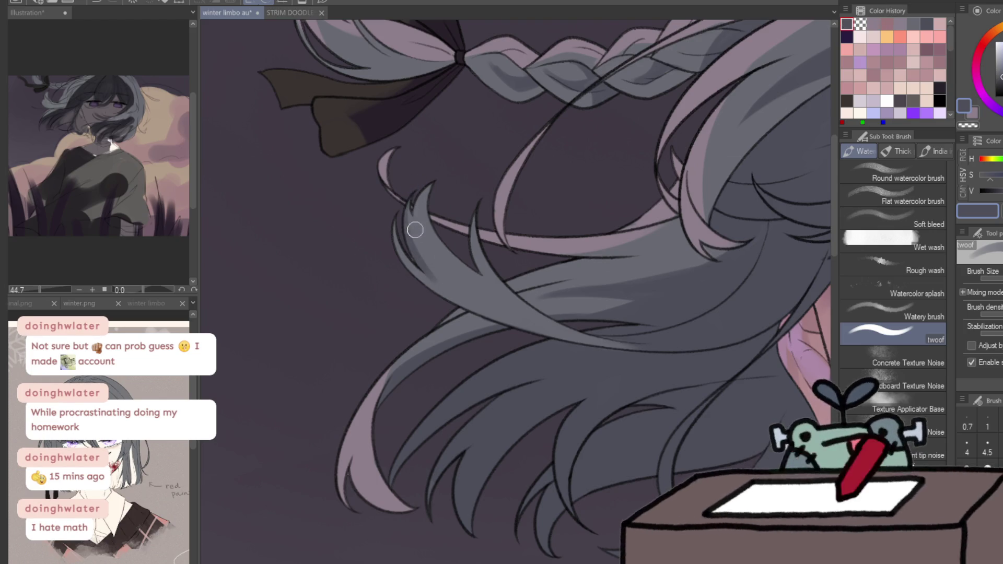
{"action": "left_click_drag", "start_coordinate": [405, 204], "coordinate": [480, 294]}
Redo the pink highlights more carefully along the centre and left hair strands
{"action": "key", "text": "ctrl+z"}
{"action": "key", "text": "ctrl+y"}
{"action": "key", "text": "ctrl+z"}
{"action": "mouse_move", "coordinate": [530, 316]}
{"action": "left_mouse_down"}
{"action": "mouse_move", "coordinate": [412, 191]}
{"action": "mouse_move", "coordinate": [520, 314]}
{"action": "left_mouse_up"}
{"action": "mouse_move", "coordinate": [460, 275]}
{"action": "left_mouse_down"}
{"action": "mouse_move", "coordinate": [418, 191]}
{"action": "mouse_move", "coordinate": [468, 283]}
{"action": "left_mouse_up"}
{"action": "mouse_move", "coordinate": [433, 232]}
{"action": "left_mouse_down"}
{"action": "mouse_move", "coordinate": [412, 285]}
{"action": "mouse_move", "coordinate": [465, 313]}
{"action": "left_mouse_up"}
{"action": "mouse_move", "coordinate": [397, 230]}
{"action": "left_mouse_down"}
{"action": "mouse_move", "coordinate": [422, 291]}
{"action": "mouse_move", "coordinate": [528, 319]}
{"action": "mouse_move", "coordinate": [524, 255]}
{"action": "left_mouse_up"}
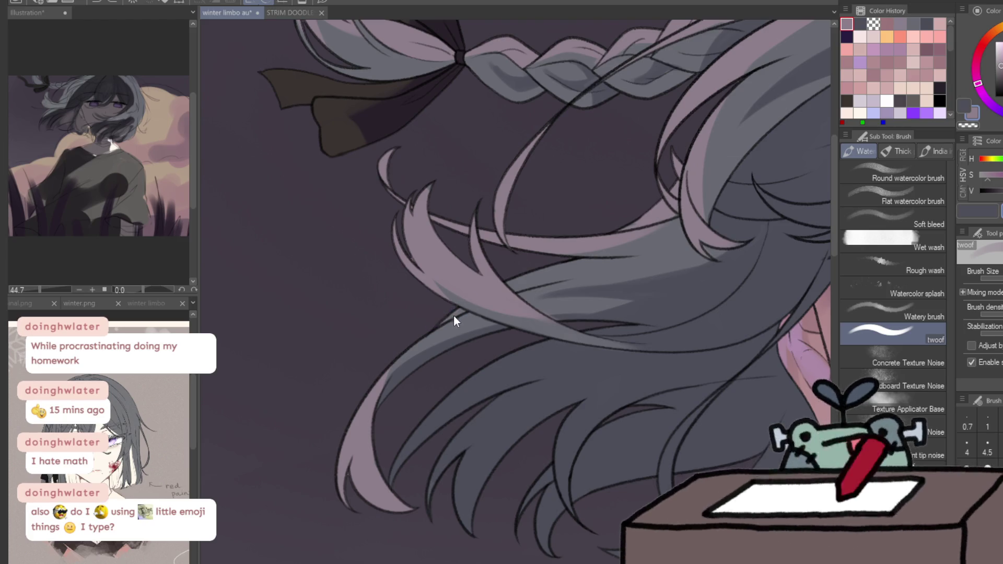
Extend light pink highlights along the right hair strands and check the whole face
{"action": "mouse_move", "coordinate": [495, 295]}
{"action": "left_mouse_down"}
{"action": "mouse_move", "coordinate": [536, 275]}
{"action": "mouse_move", "coordinate": [632, 256]}
{"action": "left_mouse_up"}
{"action": "mouse_move", "coordinate": [554, 277]}
{"action": "left_mouse_down"}
{"action": "mouse_move", "coordinate": [690, 255]}
{"action": "mouse_move", "coordinate": [642, 266]}
{"action": "left_mouse_up"}
{"action": "left_click_drag", "start_coordinate": [570, 261], "coordinate": [676, 219]}
{"action": "key", "text": "slash"}
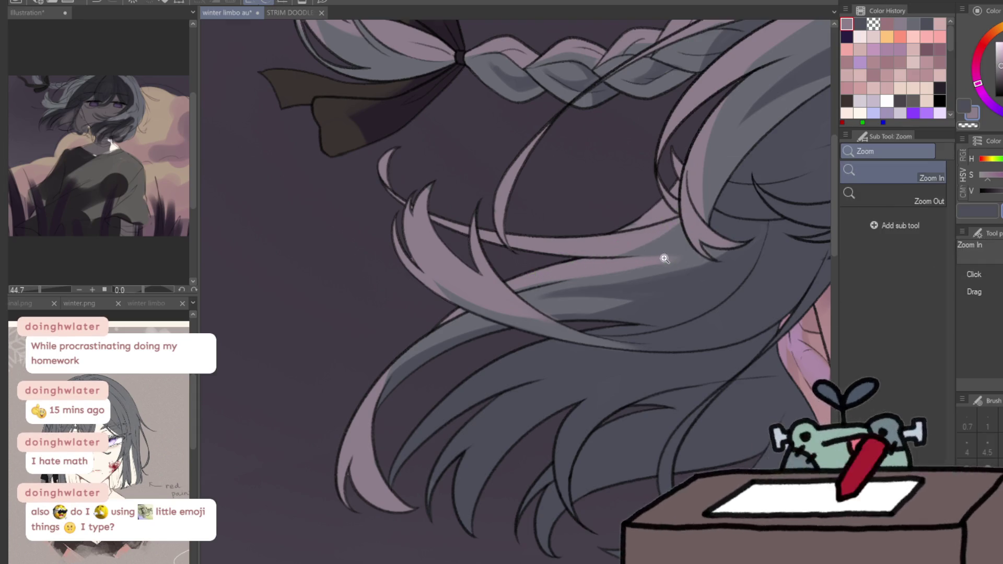
{"action": "left_click_drag", "start_coordinate": [665, 258], "coordinate": [817, 259]}
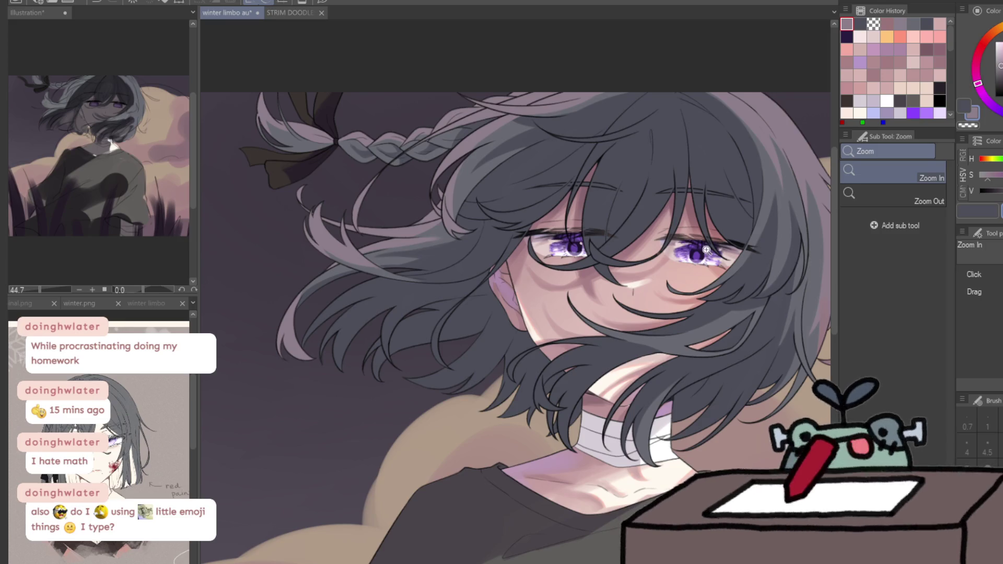
{"action": "key", "text": "b"}
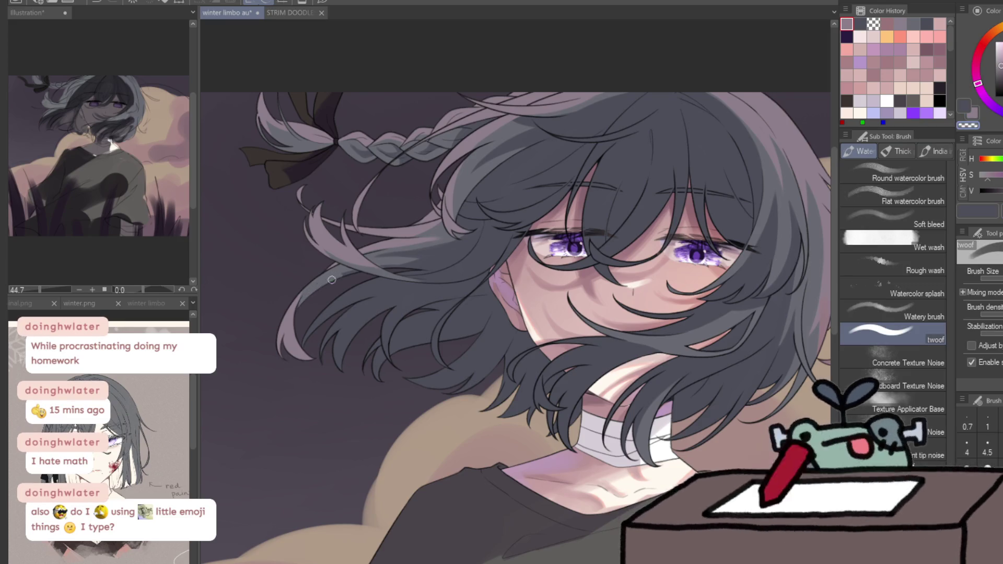
Toggle transparent colour off and zoom in closely on the face
{"action": "key", "text": "c"}
{"action": "key", "text": "c"}
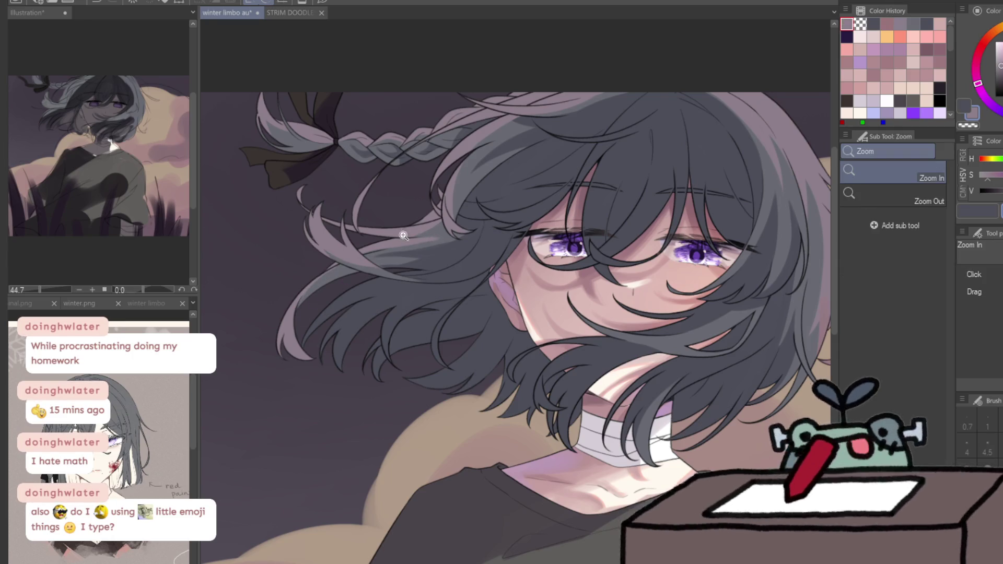
{"action": "scroll", "coordinate": [444, 237], "scroll_direction": "up", "scroll_amount": 3}
{"action": "key", "text": "c"}
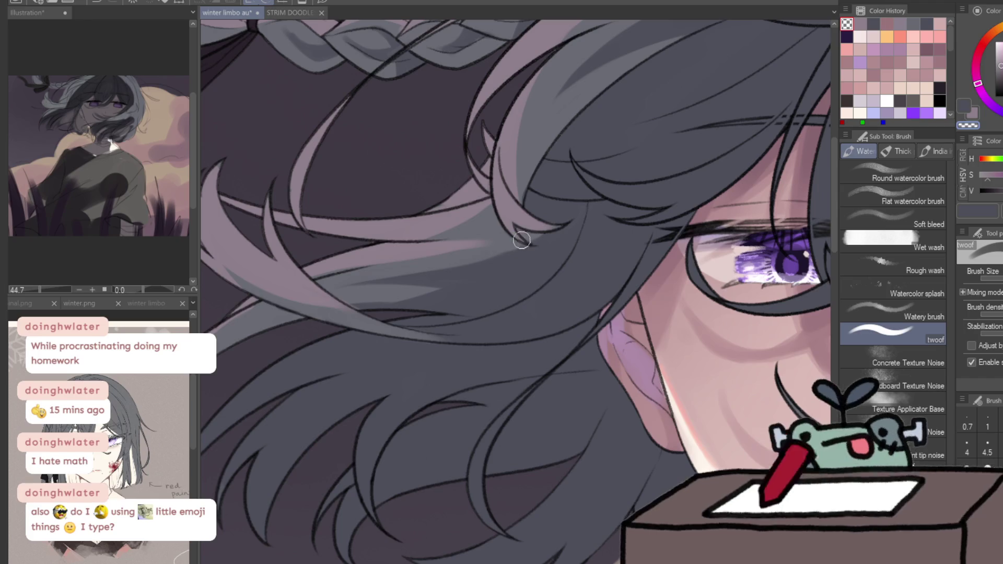
{"action": "key", "text": "c"}
{"action": "key", "text": "ctrl+0"}
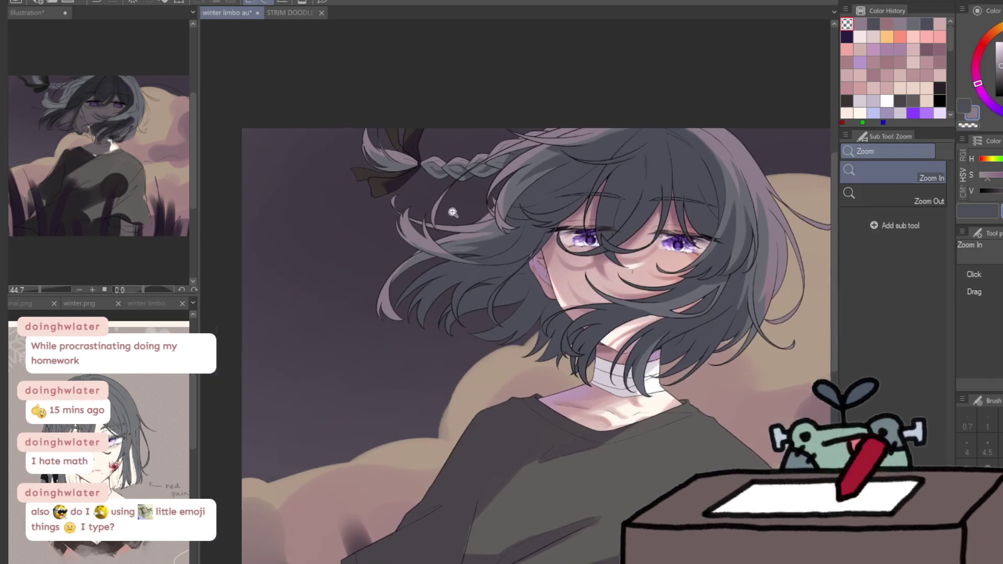
{"action": "mouse_move", "coordinate": [709, 156]}
{"action": "left_mouse_down"}
{"action": "mouse_move", "coordinate": [763, 121]}
{"action": "mouse_move", "coordinate": [625, 206]}
{"action": "left_mouse_up"}
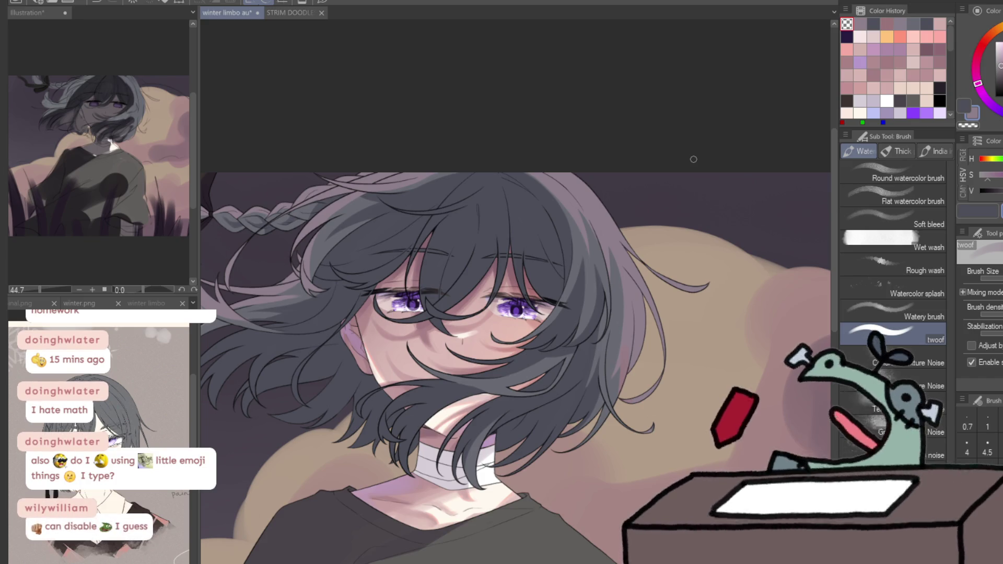
Zoom and scroll around the portrait to review the whole character
{"action": "scroll", "coordinate": [377, 208], "scroll_direction": "up", "scroll_amount": 4}
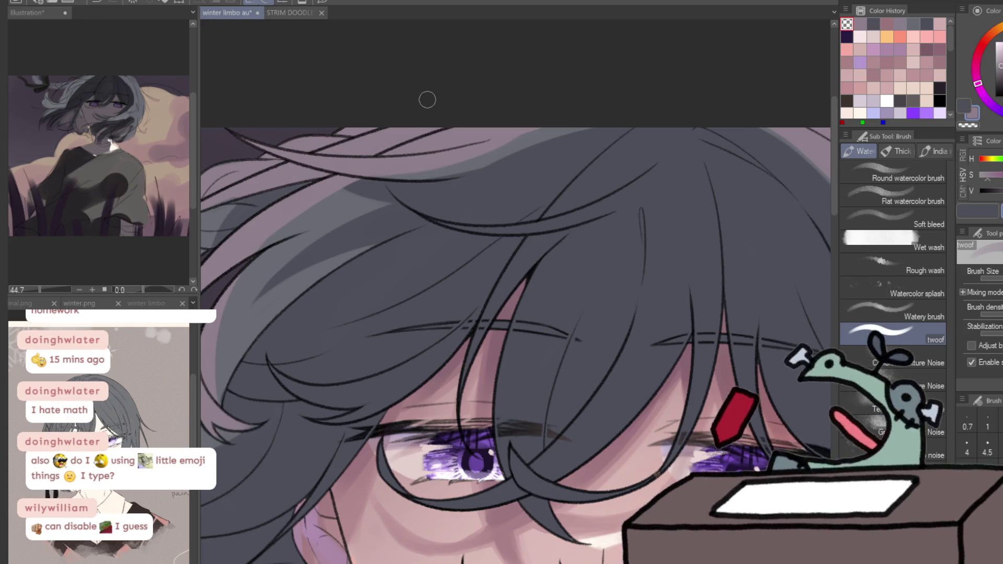
{"action": "left_click", "coordinate": [596, 258], "text": "ctrl+alt"}
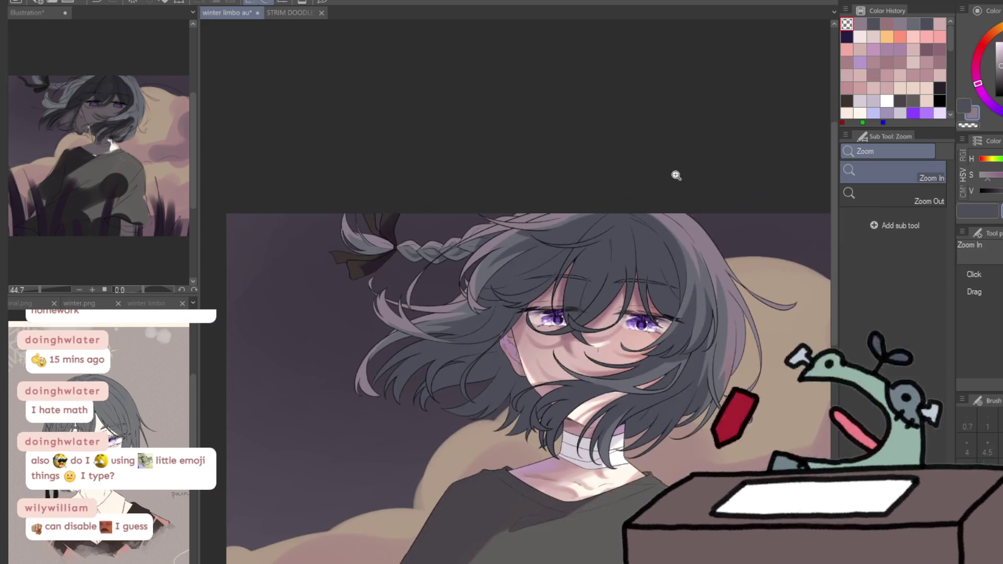
{"action": "scroll", "coordinate": [650, 197], "scroll_direction": "down", "scroll_amount": 1}
{"action": "scroll", "coordinate": [650, 197], "scroll_direction": "down", "scroll_amount": 1}
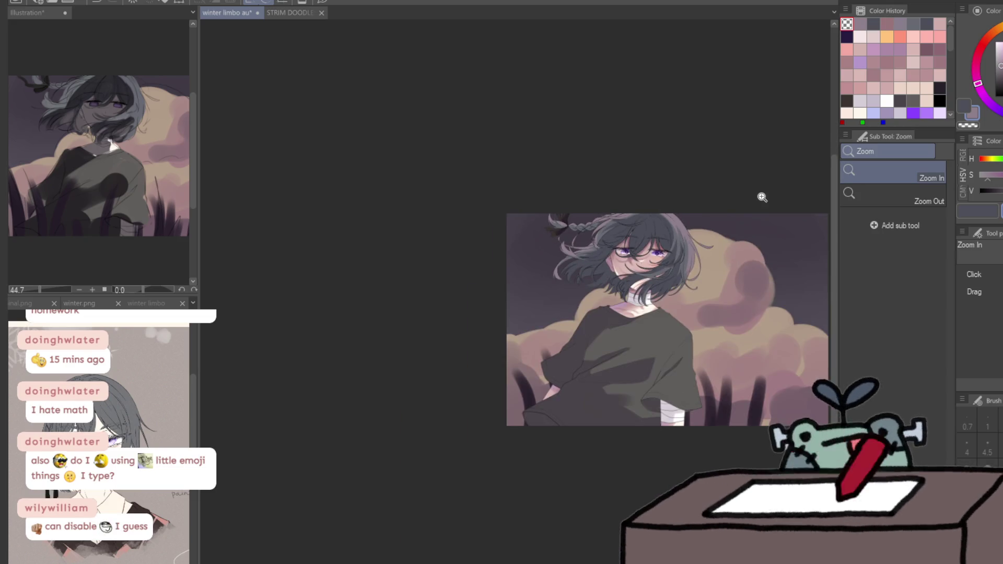
{"action": "scroll", "coordinate": [653, 232], "scroll_direction": "up", "scroll_amount": 1}
{"action": "scroll", "coordinate": [653, 232], "scroll_direction": "up", "scroll_amount": 1}
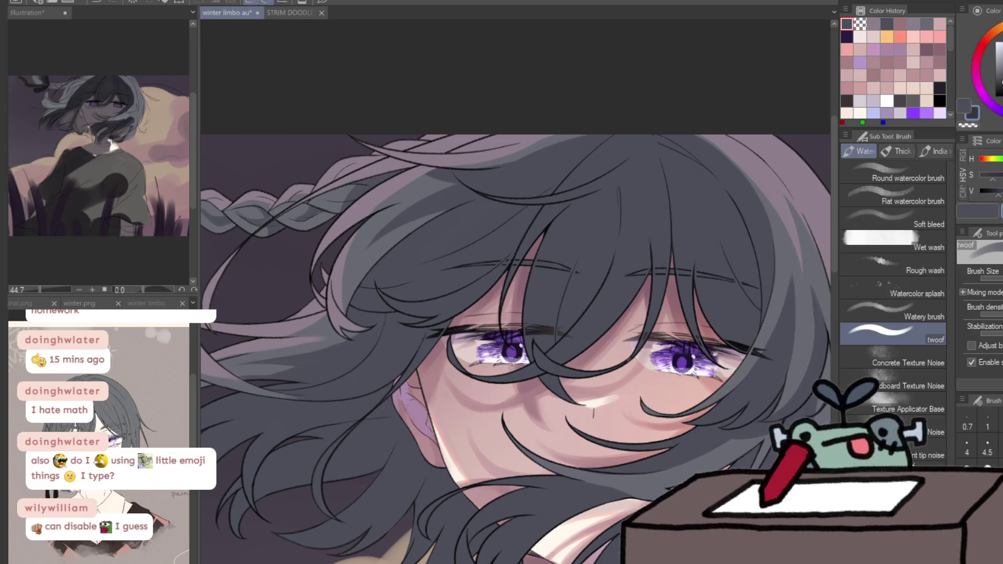
{"action": "scroll", "coordinate": [591, 219], "scroll_direction": "up", "scroll_amount": 2}
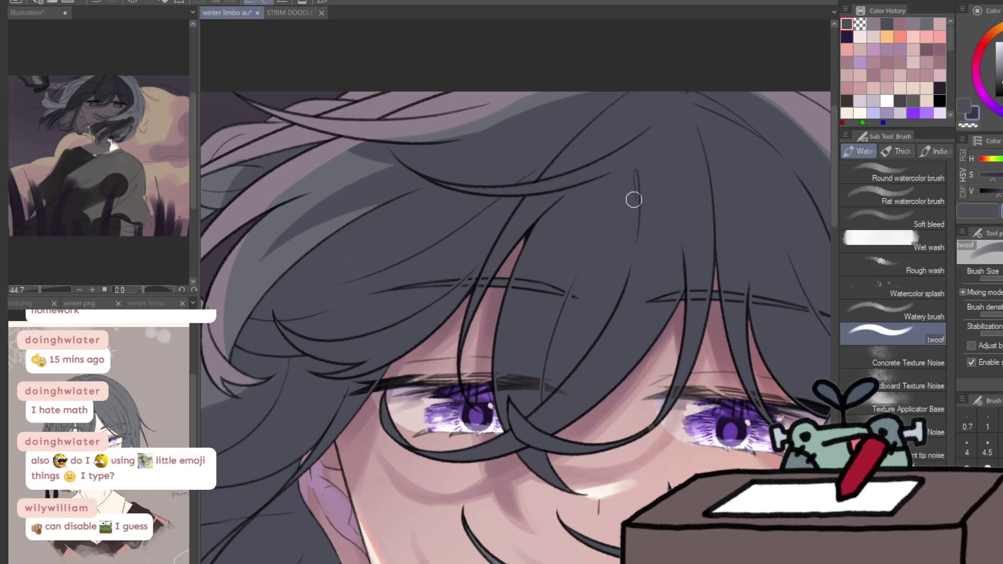
Draw a long dark strand toward the right eye, discarding the test and grey strokes
{"action": "left_click_drag", "start_coordinate": [637, 225], "coordinate": [495, 383]}
{"action": "key", "text": "h"}
{"action": "key", "text": "ctrl+z"}
{"action": "left_click_drag", "start_coordinate": [402, 230], "coordinate": [529, 399]}
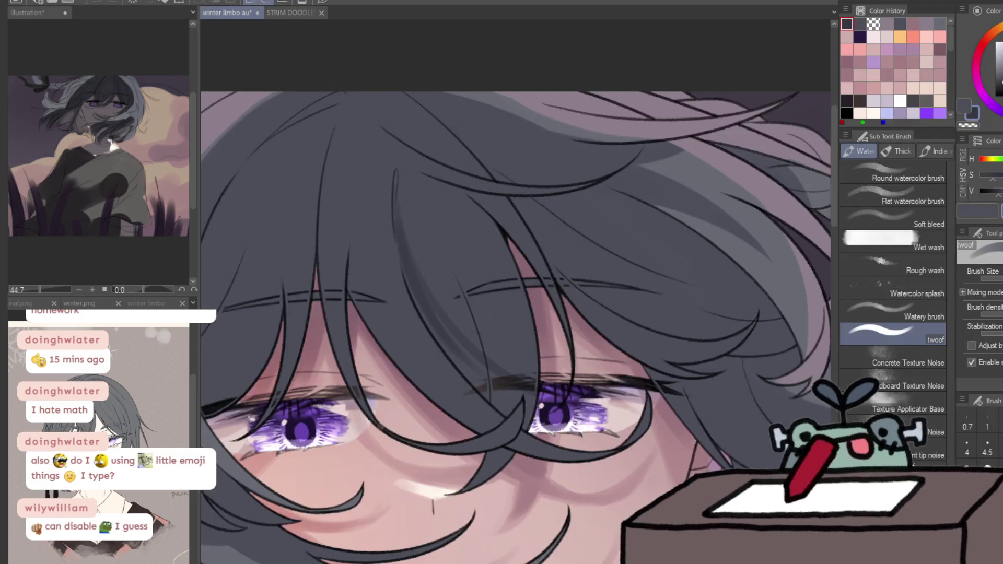
{"action": "left_click_drag", "start_coordinate": [302, 159], "coordinate": [261, 269]}
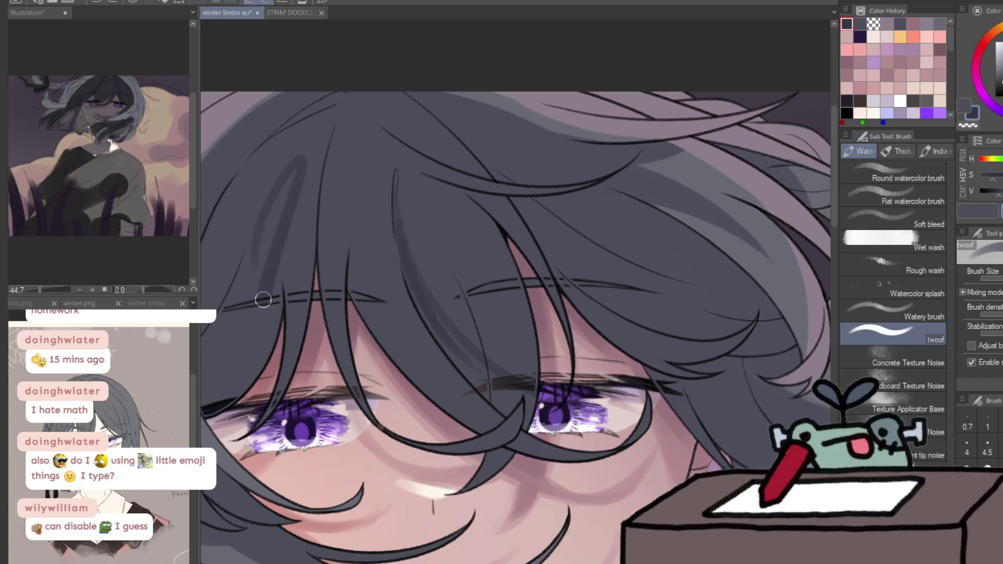
{"action": "key", "text": "ctrl+z"}
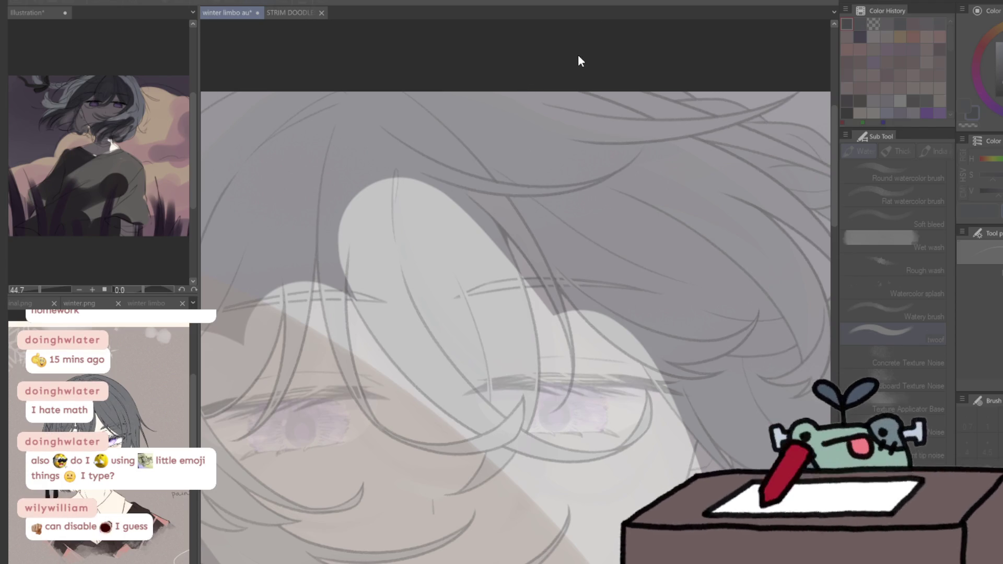
{"action": "left_click_drag", "start_coordinate": [388, 381], "coordinate": [502, 400]}
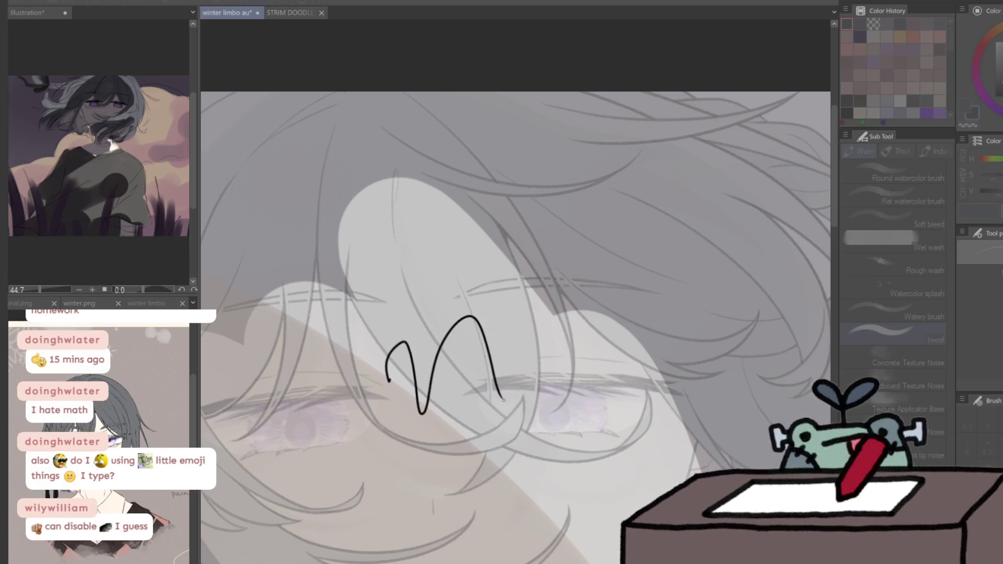
{"action": "key", "text": "Escape"}
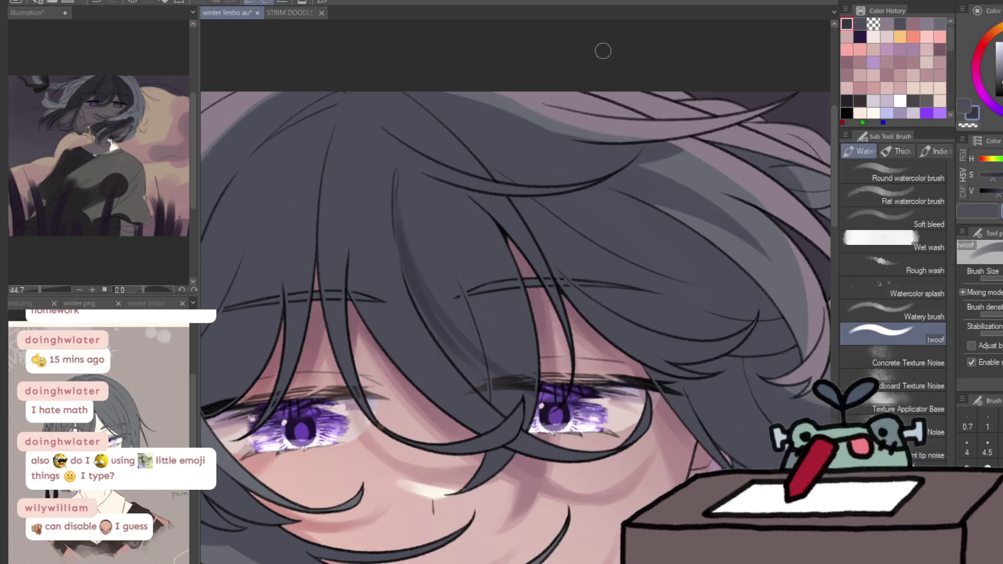
Try three dark hair strands toward the eye and undo each one
{"action": "mouse_move", "coordinate": [437, 185]}
{"action": "left_mouse_down"}
{"action": "mouse_move", "coordinate": [519, 222]}
{"action": "mouse_move", "coordinate": [523, 366]}
{"action": "left_mouse_up"}
{"action": "key", "text": "ctrl+z"}
{"action": "key", "text": "ctrl+z"}
{"action": "left_click_drag", "start_coordinate": [408, 235], "coordinate": [510, 390]}
{"action": "key", "text": "ctrl+z"}
{"action": "left_click_drag", "start_coordinate": [400, 240], "coordinate": [525, 415]}
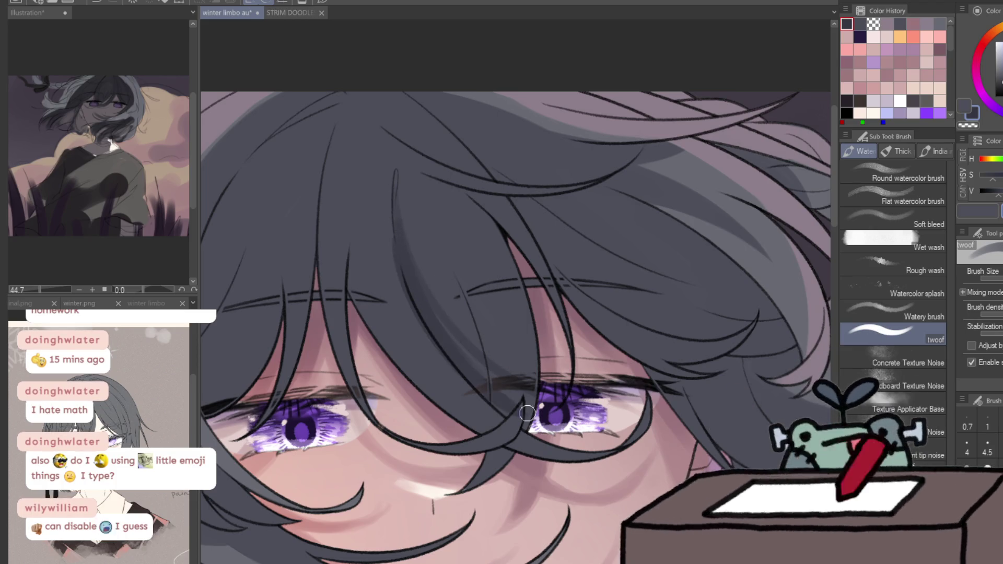
{"action": "key", "text": "ctrl+z"}
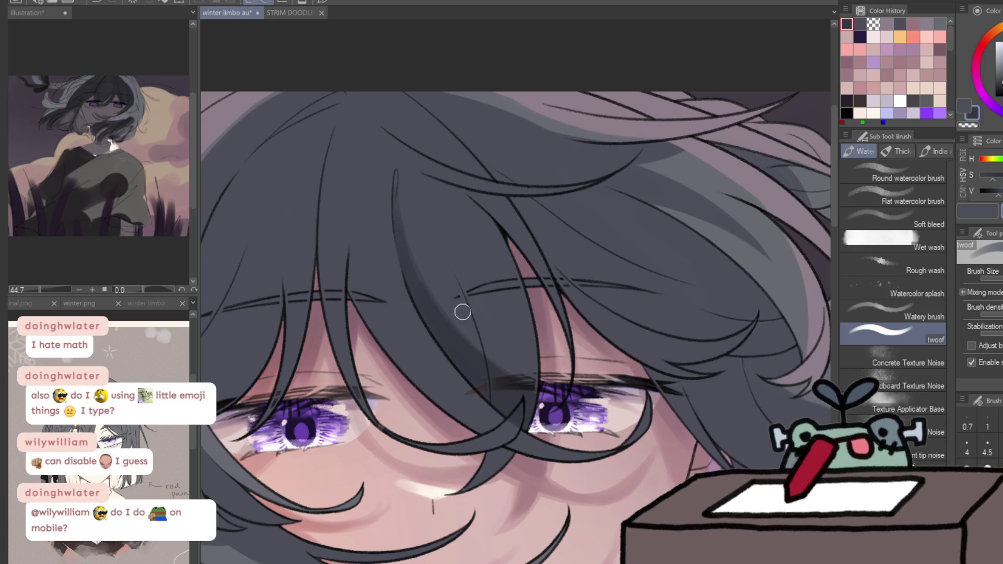
Sample the near-black hair colour and a pale tone, then mirror the canvas view
{"action": "key", "text": "x"}
{"action": "left_click", "coordinate": [392, 363], "text": "alt"}
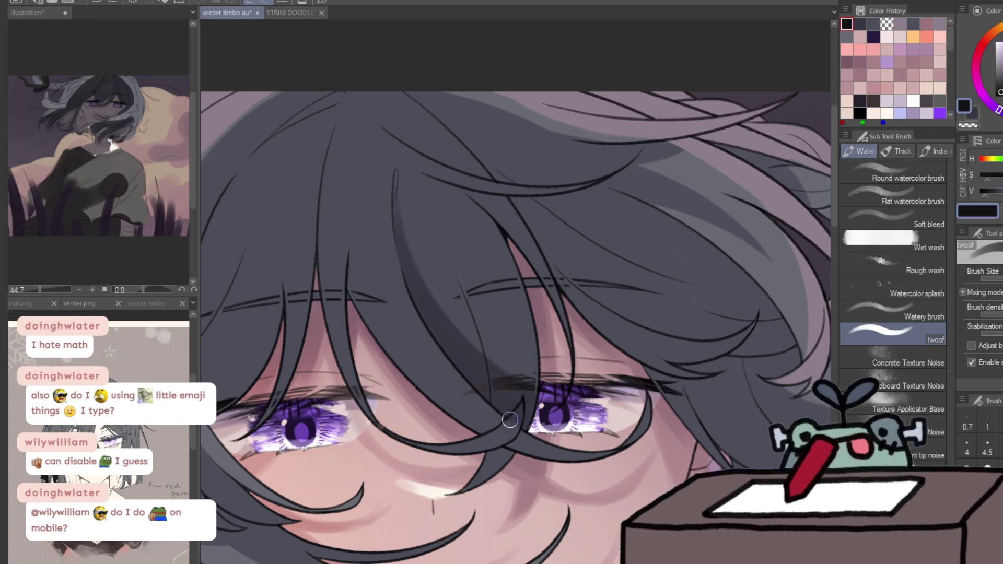
{"action": "left_click", "coordinate": [510, 429], "text": "alt"}
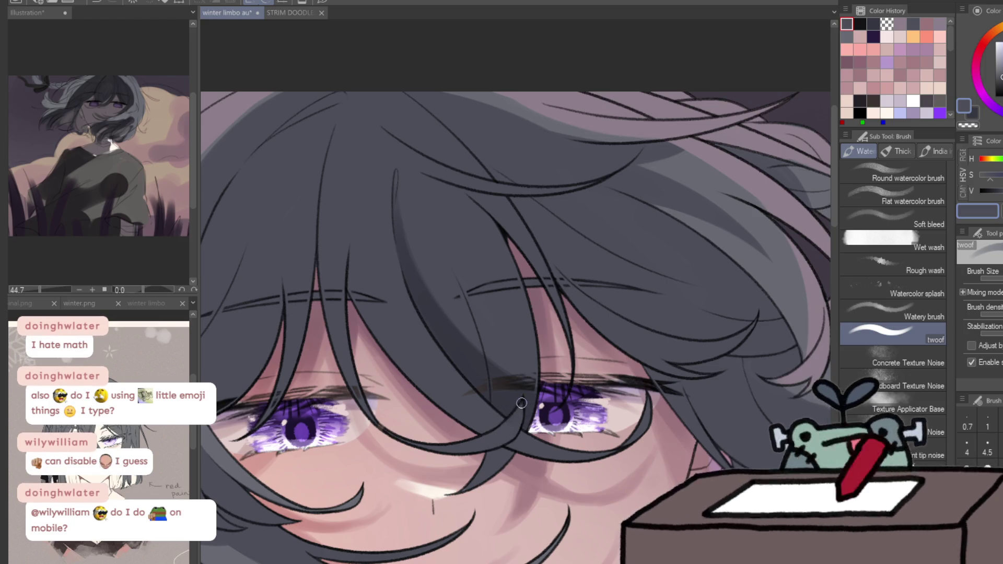
{"action": "key", "text": "h"}
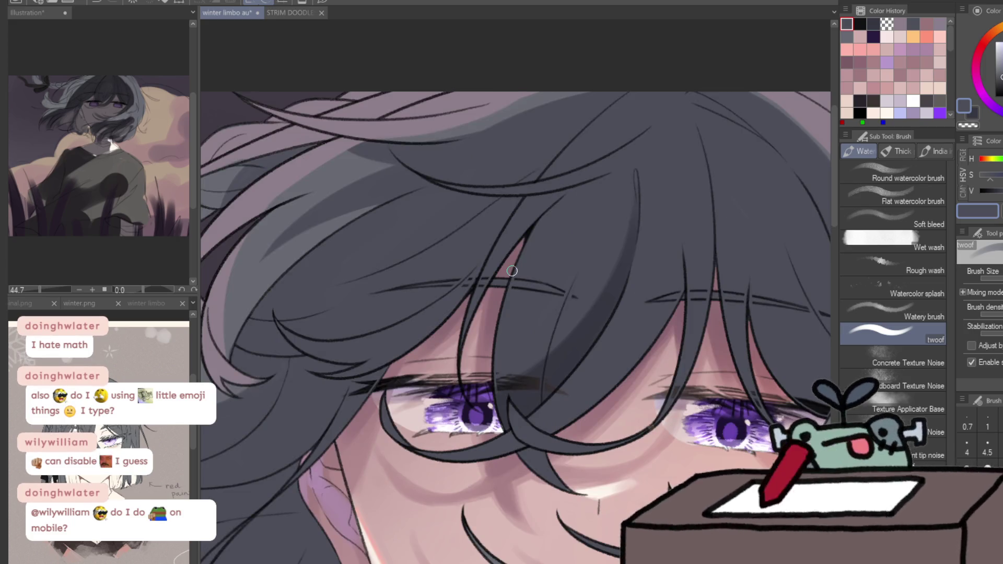
{"action": "left_click_drag", "start_coordinate": [511, 271], "coordinate": [474, 293]}
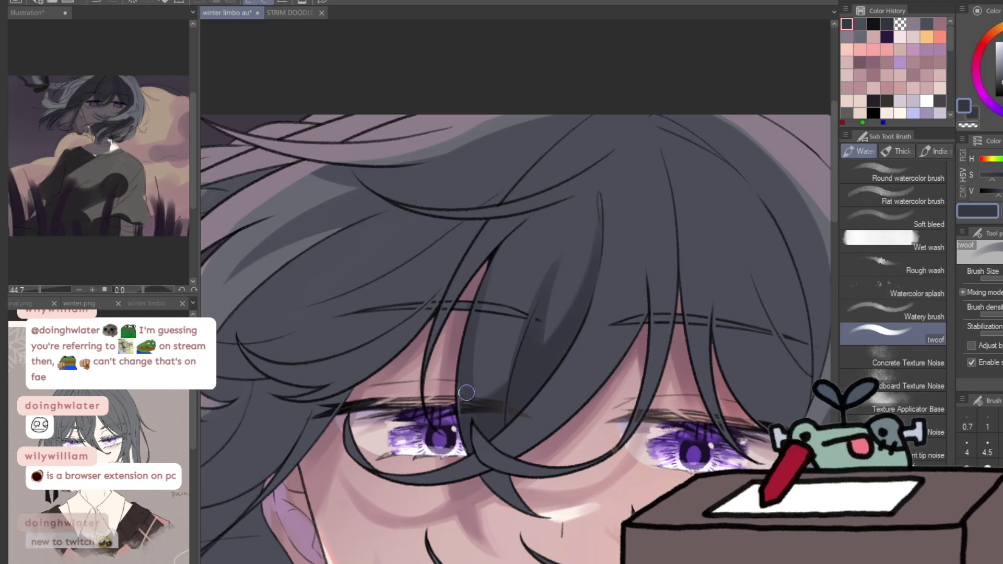
Flip the view back and draw dark hair strands down over the face
{"action": "key", "text": "h"}
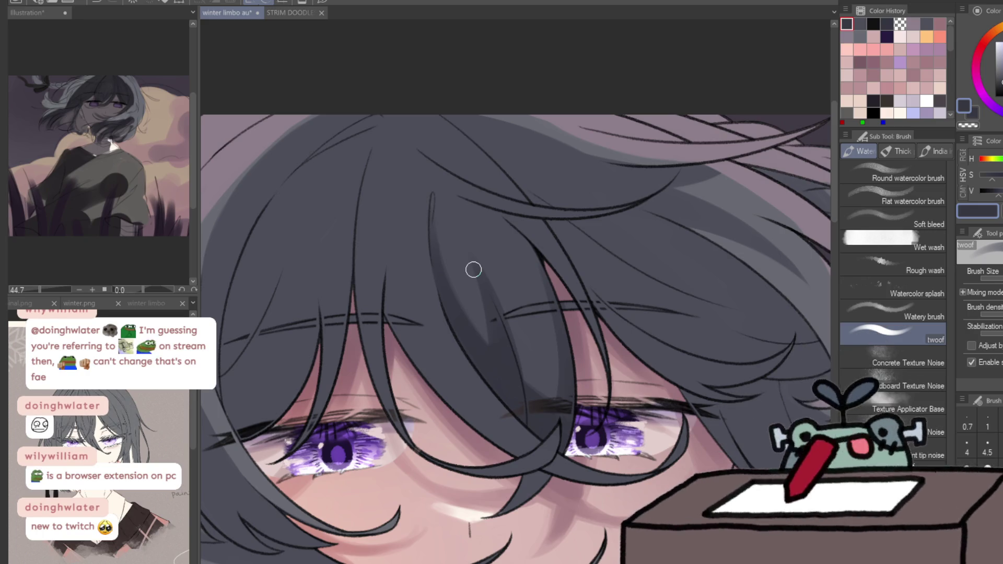
{"action": "left_click_drag", "start_coordinate": [389, 337], "coordinate": [398, 194]}
{"action": "key", "text": "ctrl+z"}
{"action": "left_click_drag", "start_coordinate": [391, 327], "coordinate": [396, 217]}
{"action": "left_click_drag", "start_coordinate": [449, 384], "coordinate": [399, 260]}
Redraw the strands between the eye and mid-hair, discarding a light highlight stroke
{"action": "key", "text": "ctrl+z"}
{"action": "left_click_drag", "start_coordinate": [467, 413], "coordinate": [410, 313]}
{"action": "left_click_drag", "start_coordinate": [467, 414], "coordinate": [411, 321]}
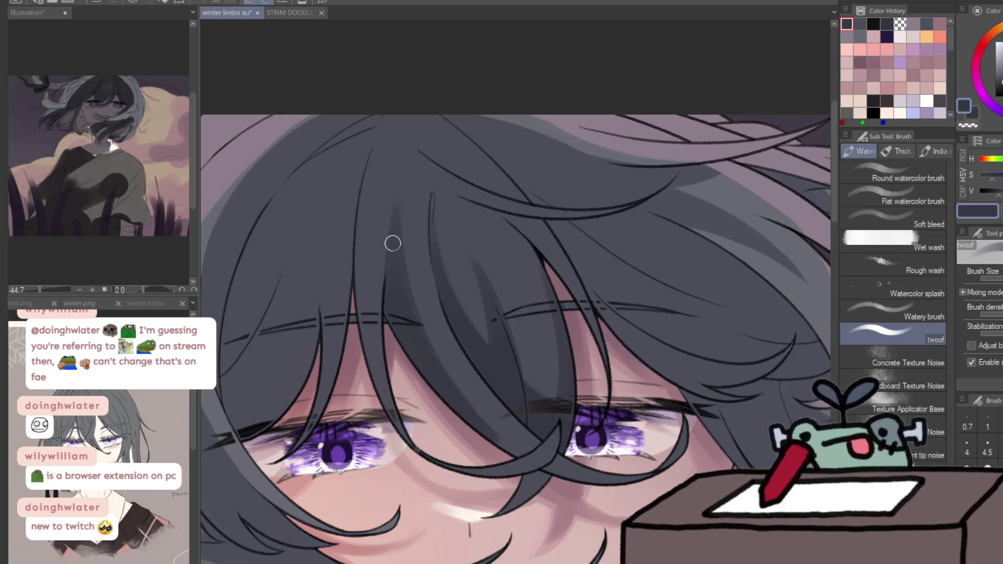
{"action": "left_click_drag", "start_coordinate": [407, 248], "coordinate": [519, 446]}
{"action": "key", "text": "ctrl+z"}
{"action": "key", "text": "c"}
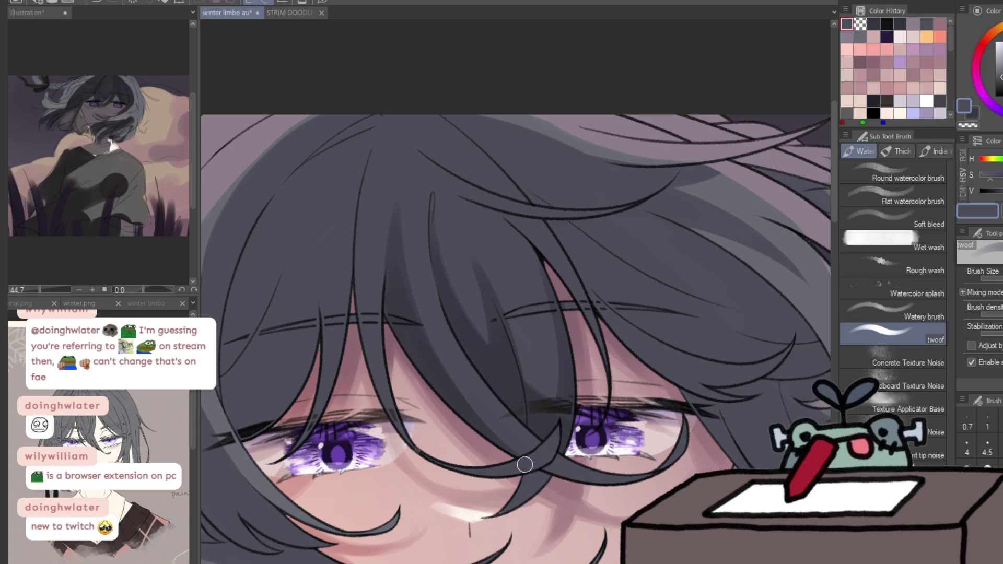
{"action": "key", "text": "ctrl+space"}
{"action": "left_click_drag", "start_coordinate": [554, 164], "coordinate": [509, 174]}
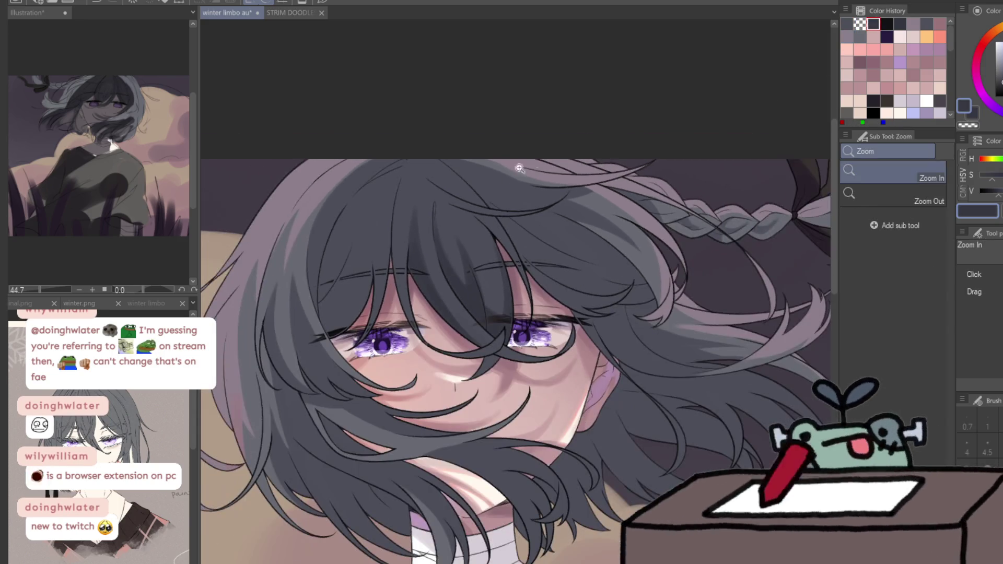
Add a dark stroke to the left hair and darker shading down the top strands
{"action": "left_click_drag", "start_coordinate": [331, 276], "coordinate": [344, 268]}
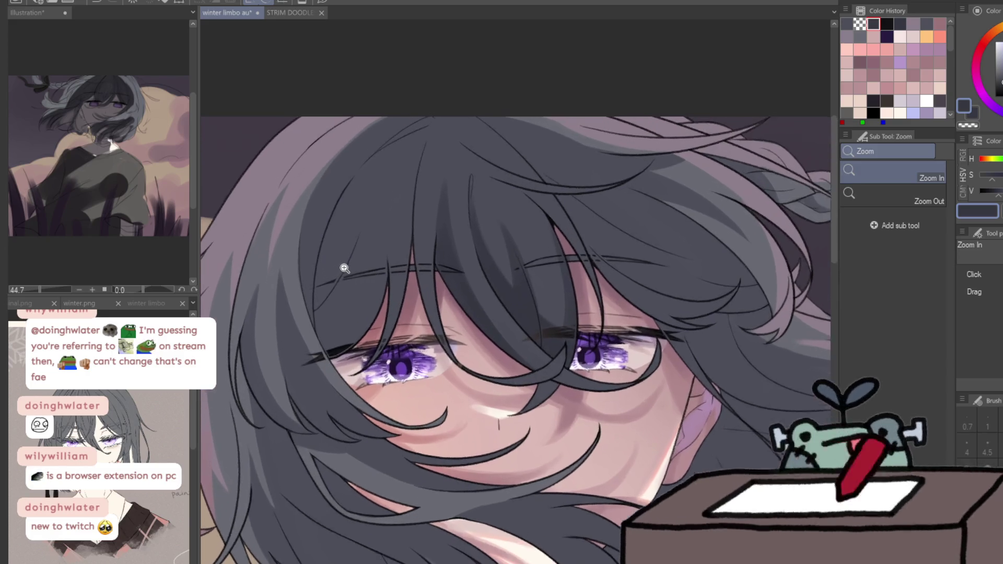
{"action": "key", "text": "b"}
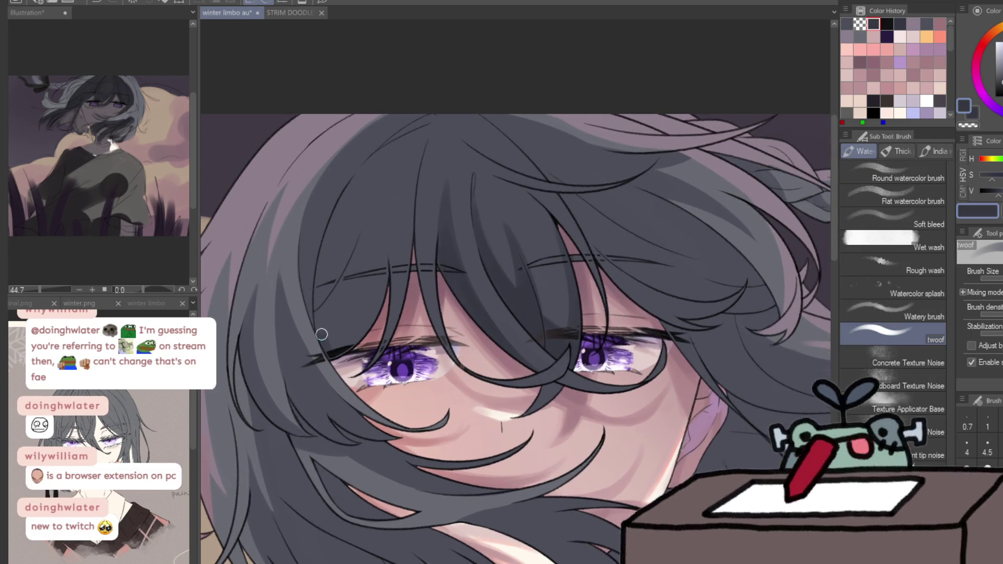
{"action": "left_click_drag", "start_coordinate": [325, 343], "coordinate": [329, 238]}
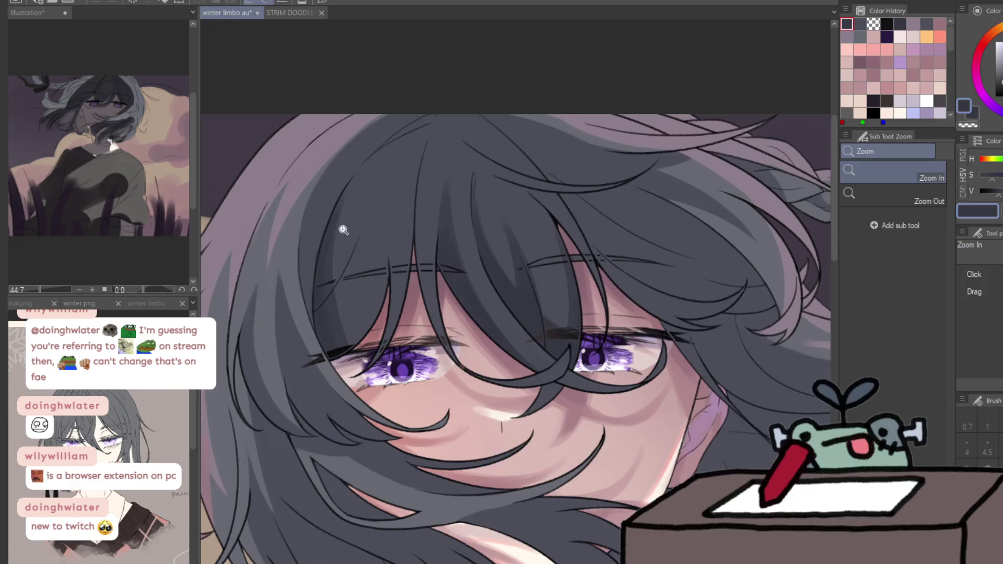
{"action": "left_click", "coordinate": [344, 224]}
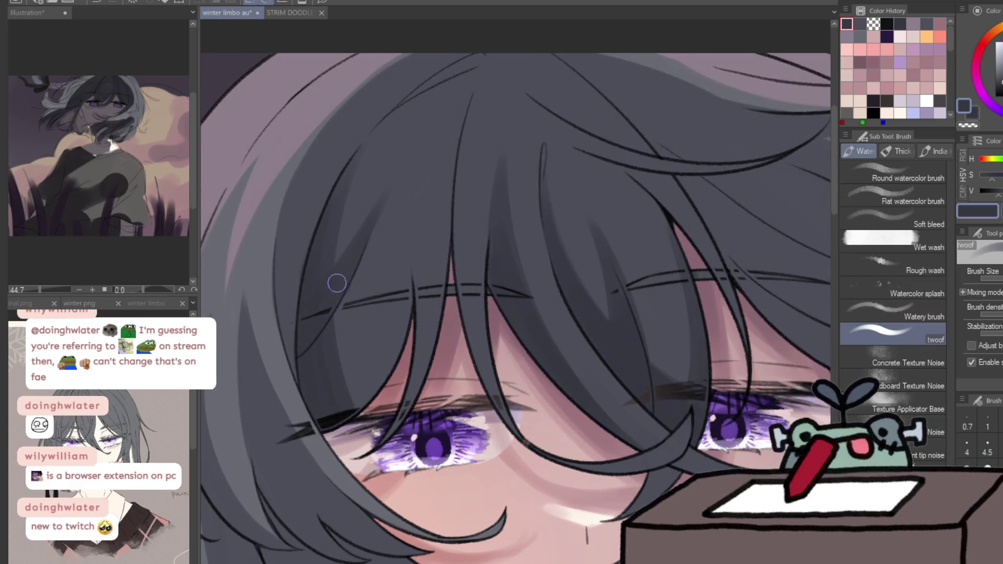
{"action": "left_click_drag", "start_coordinate": [417, 128], "coordinate": [381, 141]}
{"action": "mouse_move", "coordinate": [421, 112]}
{"action": "left_mouse_down"}
{"action": "mouse_move", "coordinate": [475, 87]}
{"action": "mouse_move", "coordinate": [448, 116]}
{"action": "mouse_move", "coordinate": [434, 266]}
{"action": "left_mouse_up"}
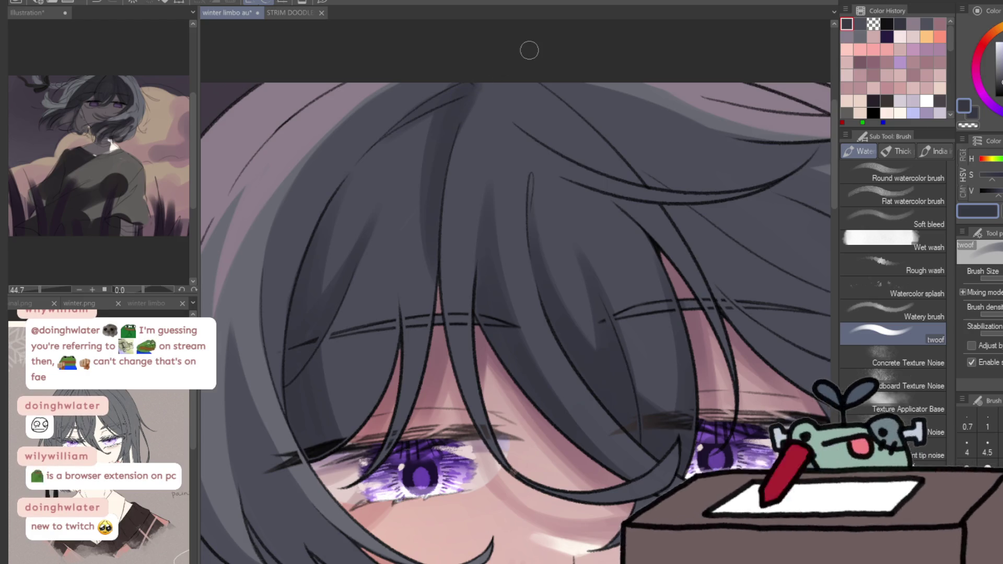
On the mirrored view, shade the upper-left hair darker with a larger brush
{"action": "key", "text": "h"}
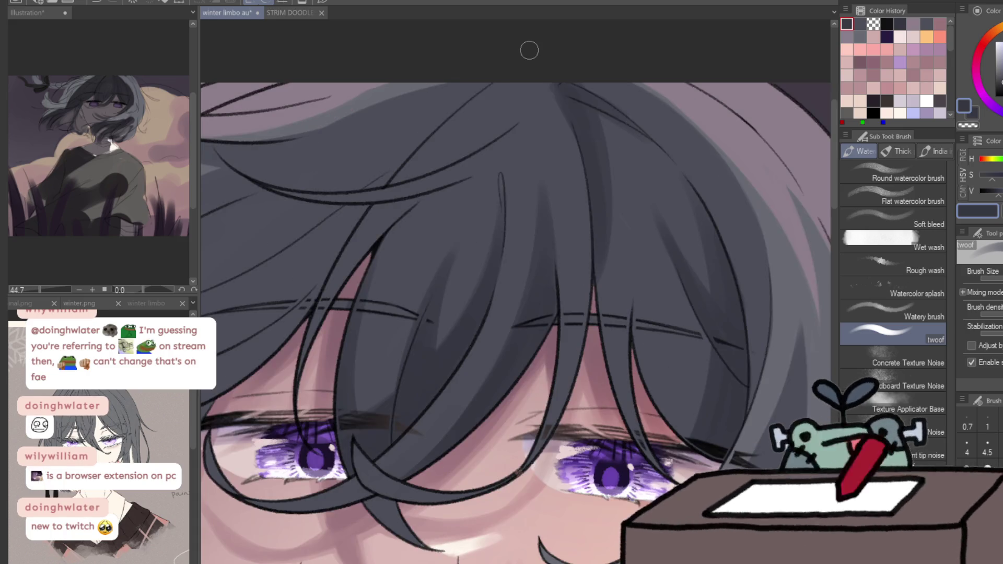
{"action": "scroll", "coordinate": [529, 50], "scroll_direction": "down", "scroll_amount": 5}
{"action": "scroll", "coordinate": [685, 139], "scroll_direction": "up", "scroll_amount": 3}
{"action": "scroll", "coordinate": [378, 219], "scroll_direction": "up", "scroll_amount": 2}
{"action": "key", "text": "bracketright"}
{"action": "left_click_drag", "start_coordinate": [312, 285], "coordinate": [417, 128]}
{"action": "left_click_drag", "start_coordinate": [325, 224], "coordinate": [384, 159]}
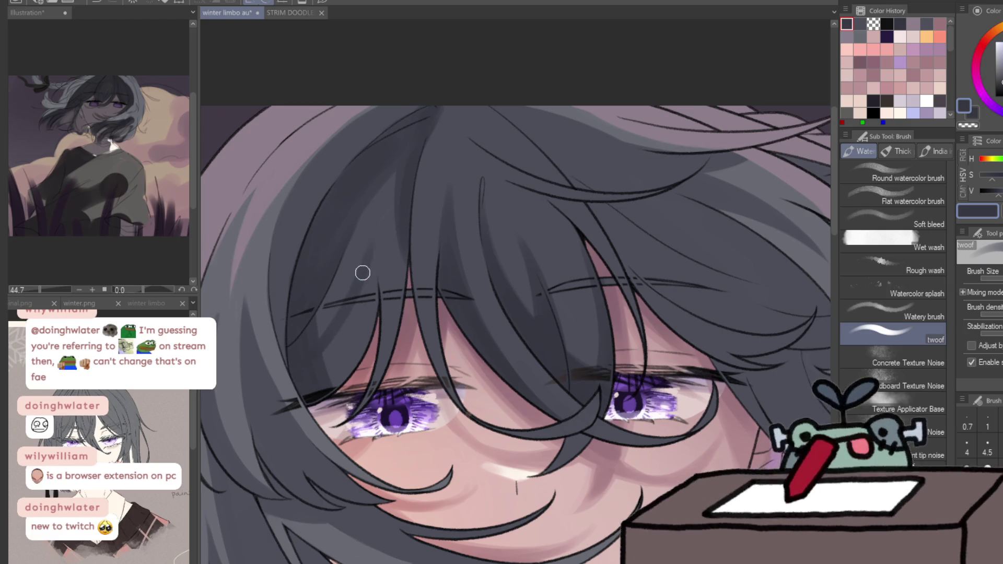
Flip the view back, reuse a Color History swatch and zoom out to the whole figure
{"action": "key", "text": "h"}
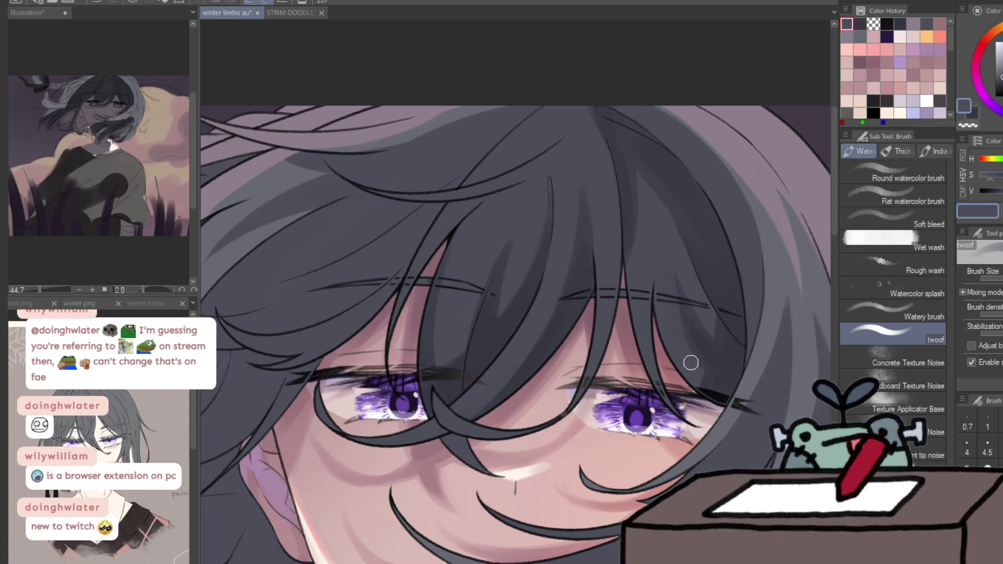
{"action": "left_click", "coordinate": [875, 64]}
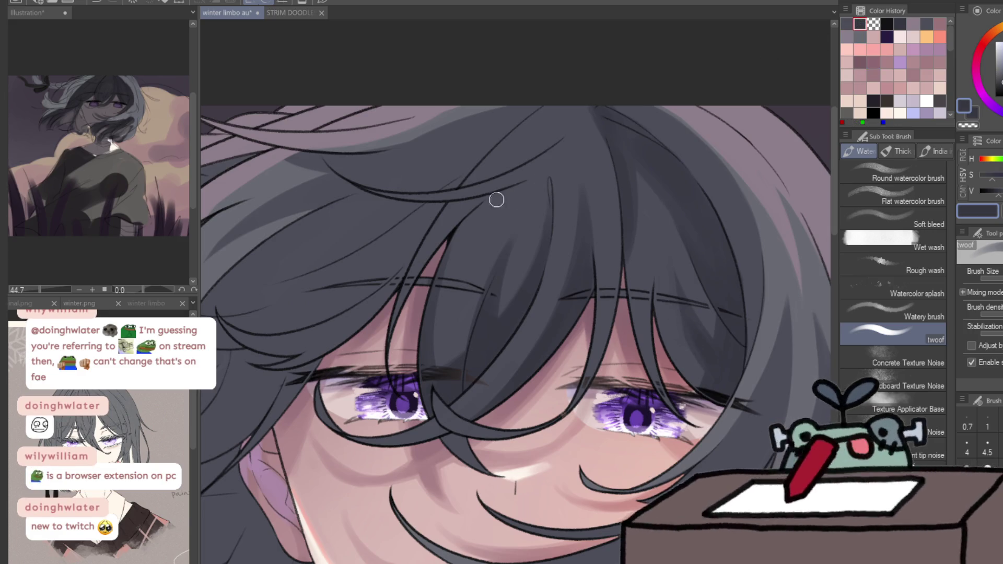
{"action": "key", "text": "/"}
{"action": "left_click", "coordinate": [714, 235], "text": "alt"}
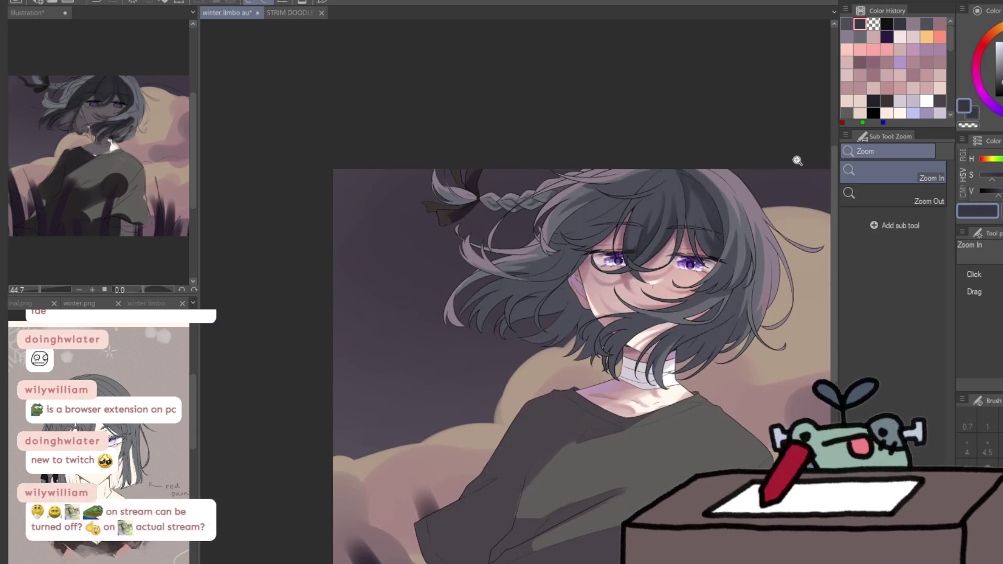
Paint and blend darker watercolour shading on the hair near the eyes
{"action": "left_click", "coordinate": [781, 177]}
{"action": "key", "text": "b"}
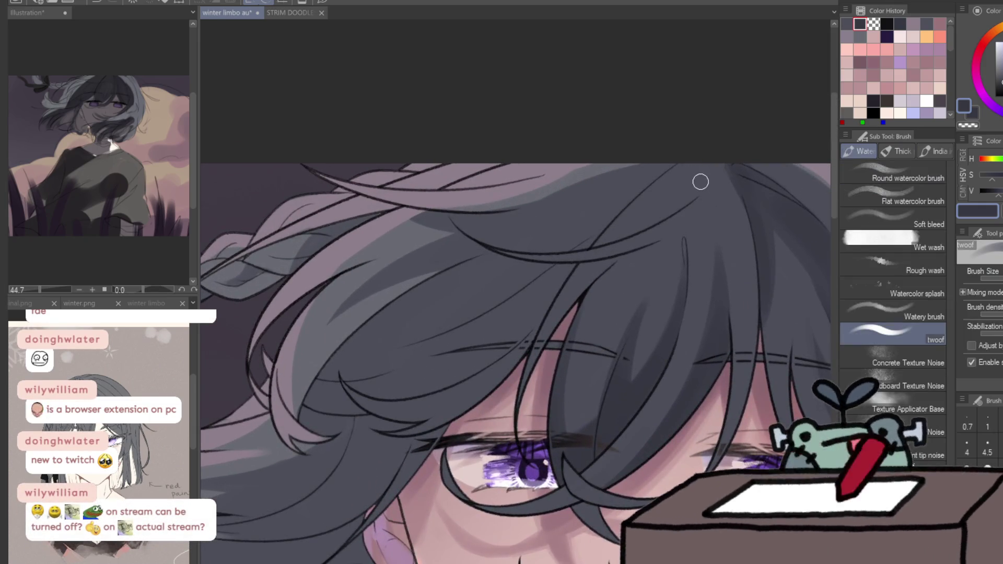
{"action": "mouse_move", "coordinate": [701, 188]}
{"action": "left_mouse_down"}
{"action": "mouse_move", "coordinate": [703, 180]}
{"action": "mouse_move", "coordinate": [638, 233]}
{"action": "left_mouse_up"}
{"action": "mouse_move", "coordinate": [703, 174]}
{"action": "left_mouse_down"}
{"action": "mouse_move", "coordinate": [659, 212]}
{"action": "mouse_move", "coordinate": [665, 221]}
{"action": "mouse_move", "coordinate": [608, 252]}
{"action": "left_mouse_up"}
{"action": "left_click", "coordinate": [690, 197], "text": "alt"}
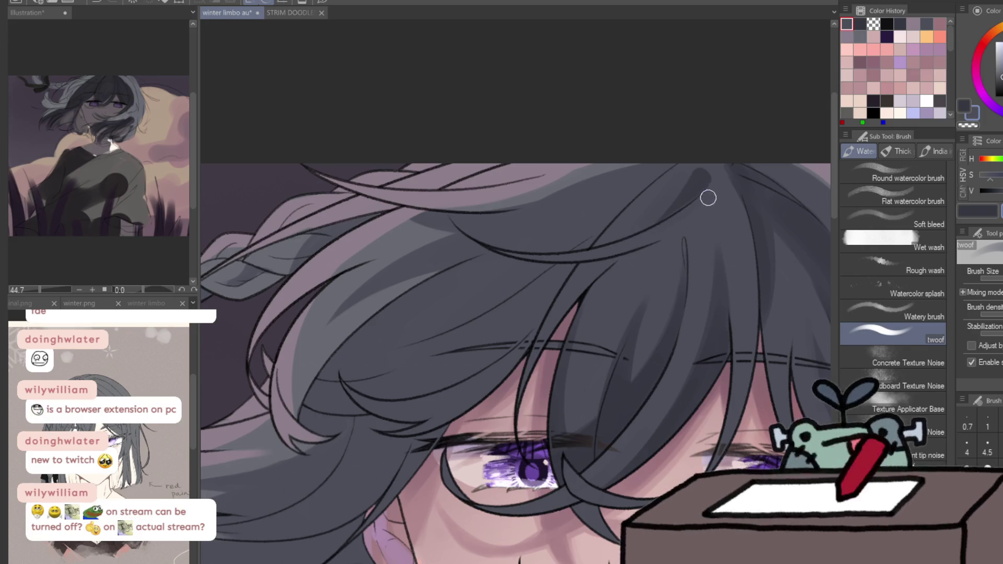
{"action": "mouse_move", "coordinate": [587, 260]}
{"action": "left_mouse_down"}
{"action": "mouse_move", "coordinate": [452, 382]}
{"action": "mouse_move", "coordinate": [473, 343]}
{"action": "left_mouse_up"}
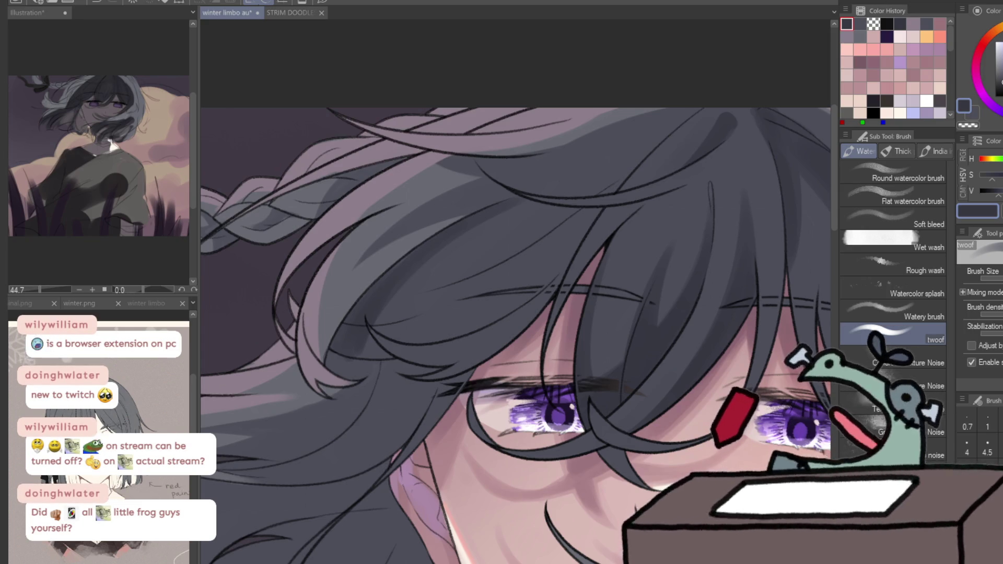
Sample the dark grey hair colour and darken a strand near the top of the head
{"action": "left_click", "coordinate": [340, 362], "text": "alt"}
{"action": "key", "text": "c"}
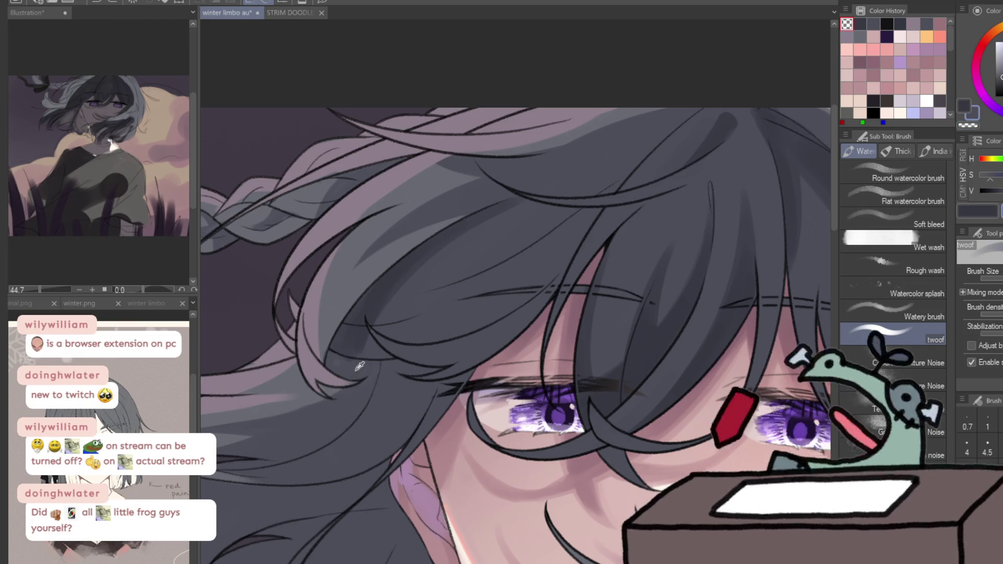
{"action": "key", "text": "c"}
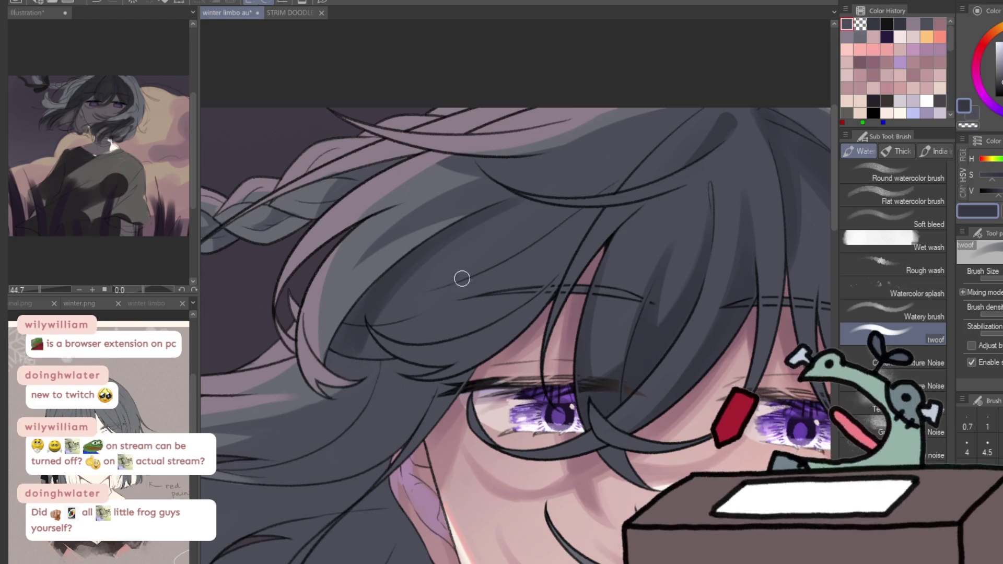
{"action": "left_click_drag", "start_coordinate": [546, 157], "coordinate": [638, 124]}
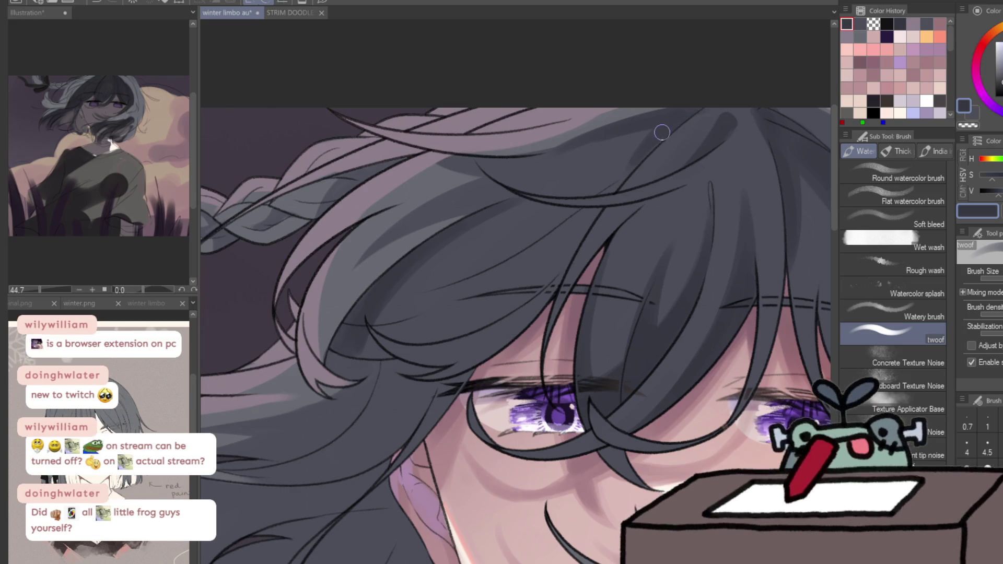
{"action": "scroll", "coordinate": [685, 148], "scroll_direction": "down", "scroll_amount": 5}
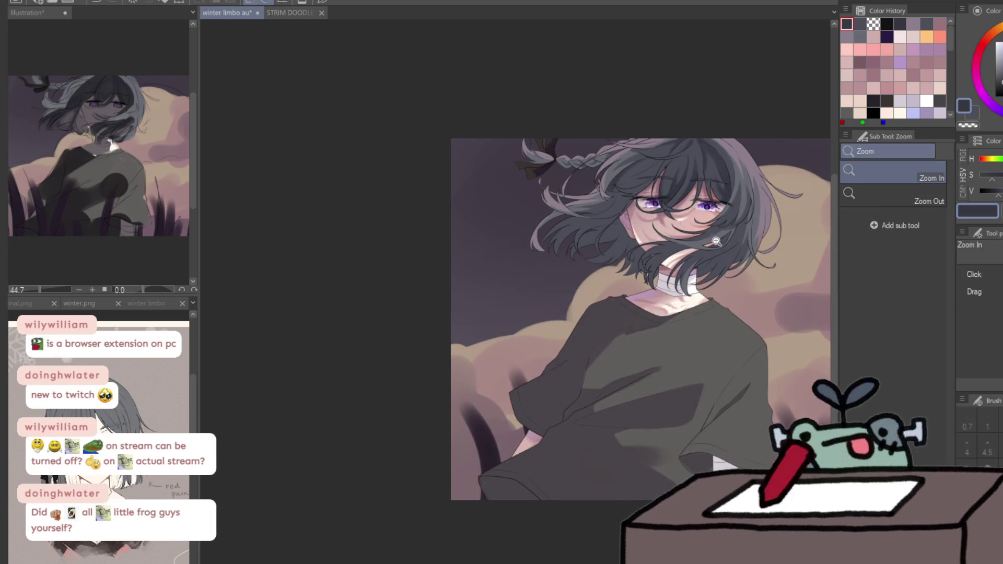
Zoom back to the face, show the liminal.png reference, and check the drawing in a mirrored view
{"action": "left_click", "coordinate": [709, 155]}
{"action": "scroll", "coordinate": [709, 156], "scroll_direction": "up", "scroll_amount": 3}
{"action": "key", "text": "b"}
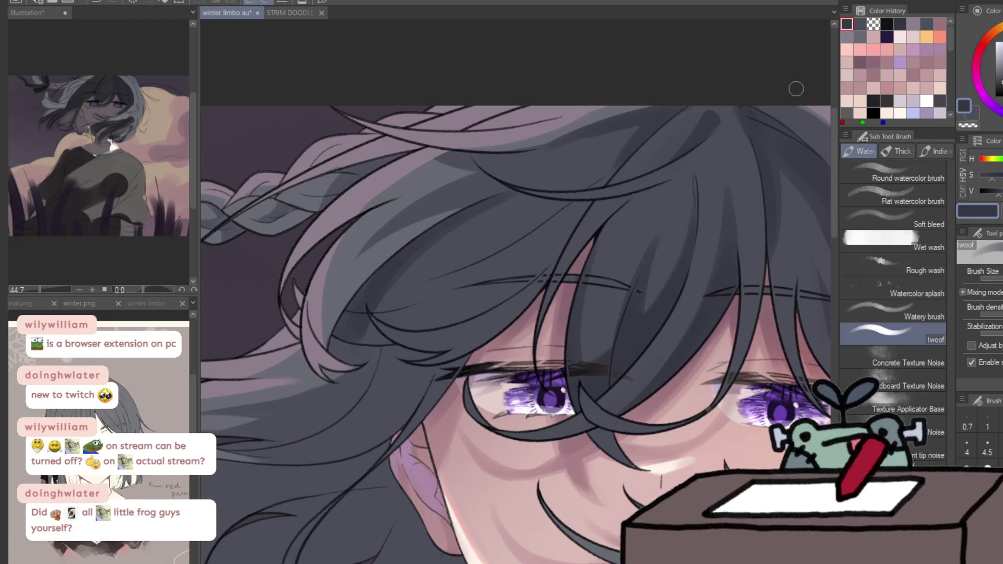
{"action": "left_click", "coordinate": [40, 302]}
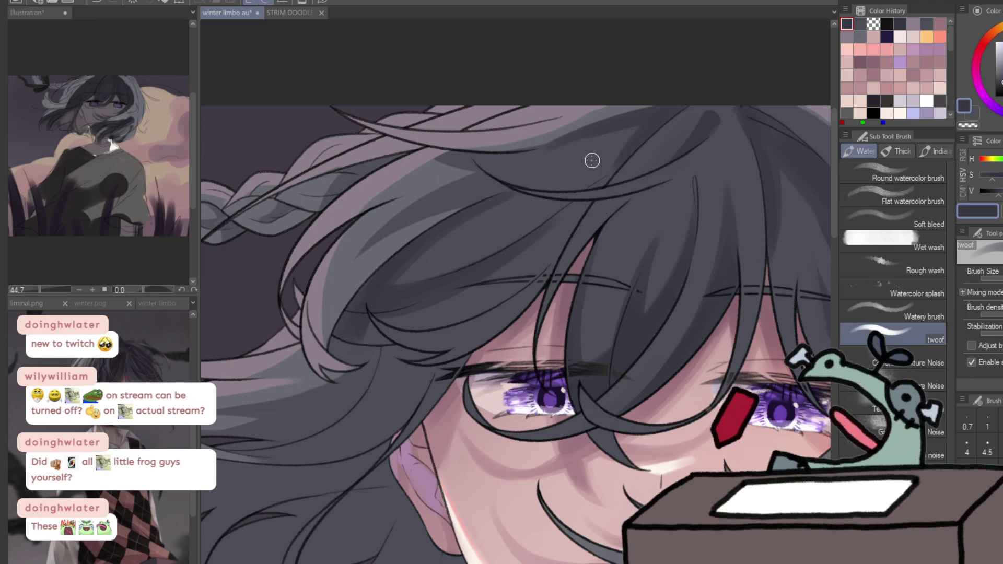
{"action": "key", "text": "g"}
{"action": "key", "text": "h"}
{"action": "key", "text": "b"}
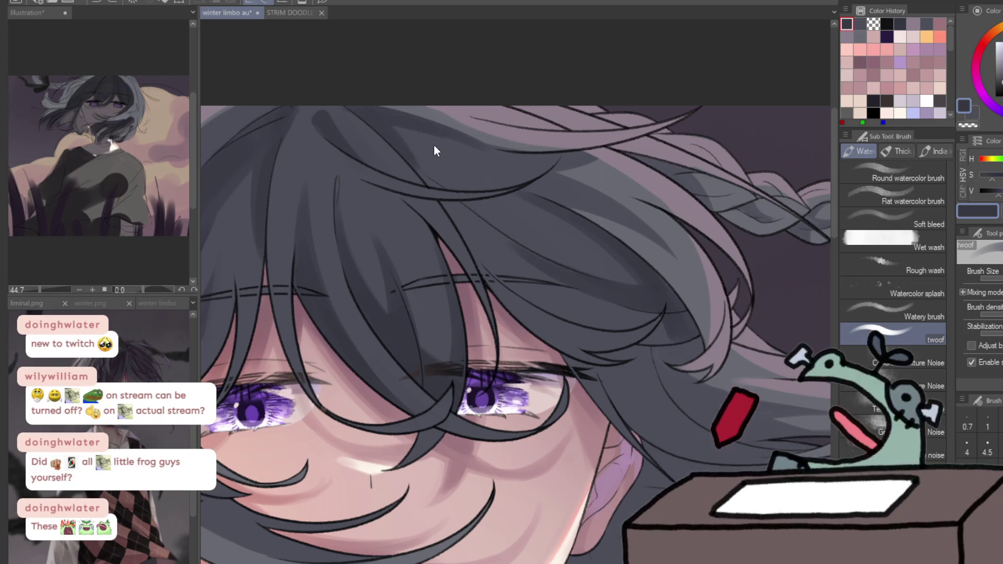
{"action": "key", "text": "h"}
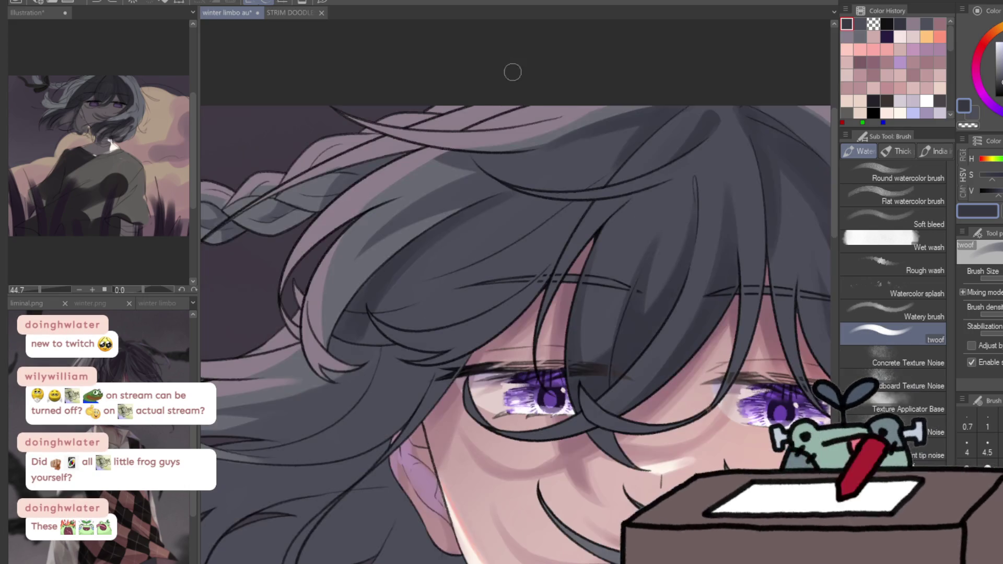
Darken the upper hair shading with eyedropped dark and light greys using the watercolor brush
{"action": "mouse_move", "coordinate": [634, 127]}
{"action": "left_mouse_down"}
{"action": "mouse_move", "coordinate": [459, 252]}
{"action": "mouse_move", "coordinate": [517, 197]}
{"action": "mouse_move", "coordinate": [389, 279]}
{"action": "left_mouse_up"}
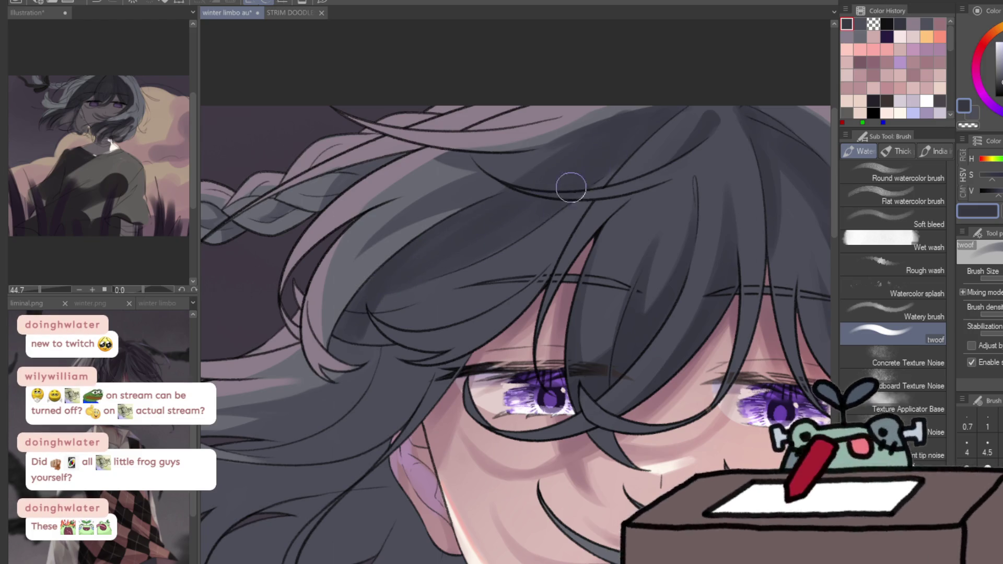
{"action": "left_click", "coordinate": [533, 157], "text": "alt"}
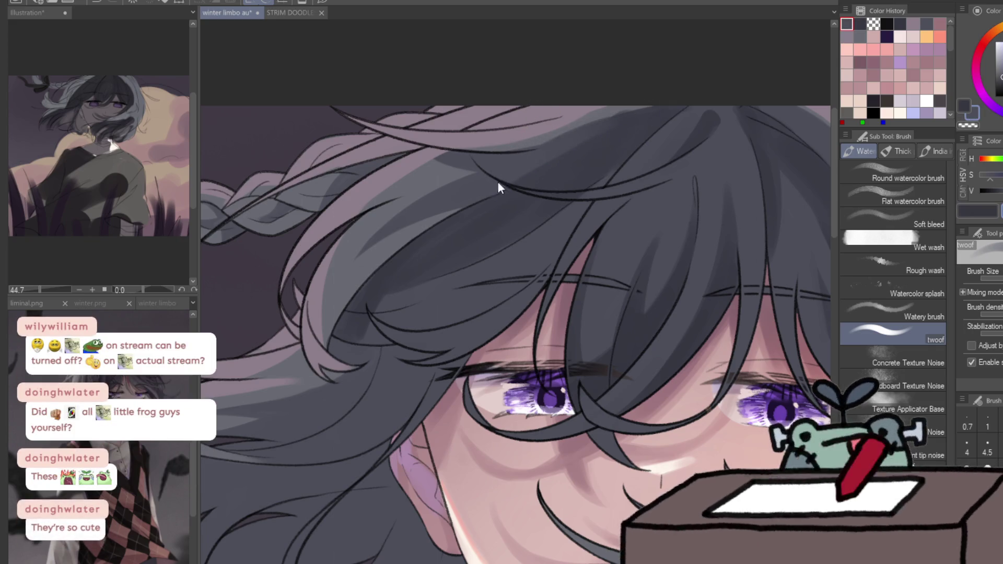
{"action": "left_click", "coordinate": [618, 131], "text": "alt"}
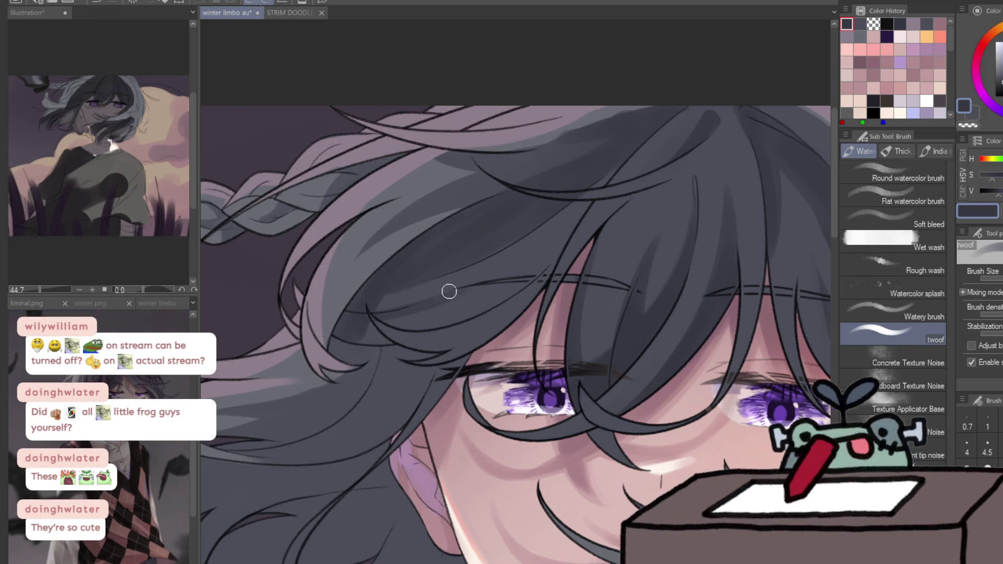
{"action": "left_click_drag", "start_coordinate": [399, 318], "coordinate": [489, 279]}
{"action": "mouse_move", "coordinate": [376, 322]}
{"action": "left_mouse_down"}
{"action": "mouse_move", "coordinate": [489, 284]}
{"action": "mouse_move", "coordinate": [392, 314]}
{"action": "left_mouse_up"}
{"action": "left_click", "coordinate": [387, 294], "text": "alt"}
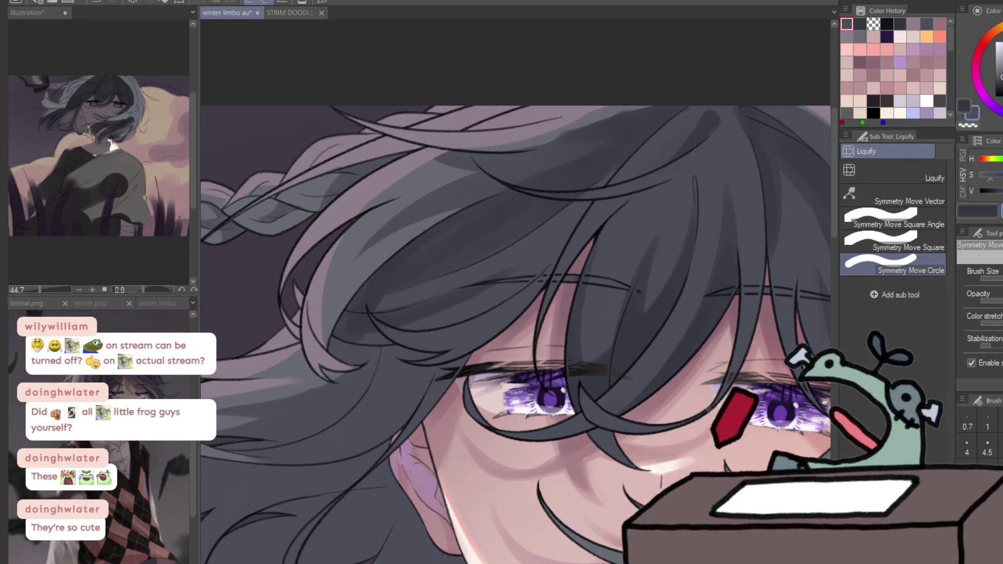
Blend the hair paint briefly, then set the watercolor brush to transparent colour for erasing
{"action": "key", "text": "j"}
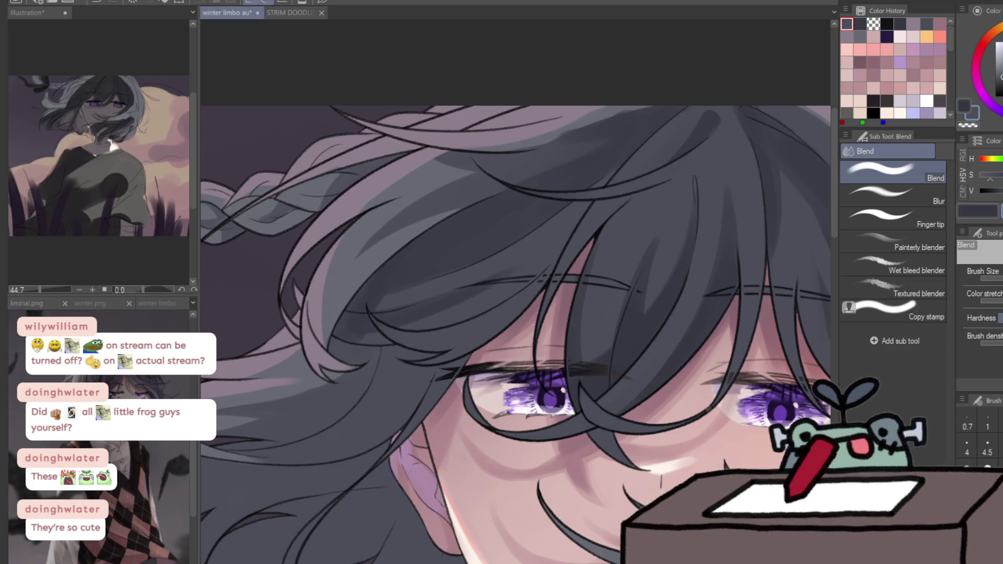
{"action": "key", "text": "b"}
{"action": "left_click_drag", "start_coordinate": [589, 197], "coordinate": [531, 174]}
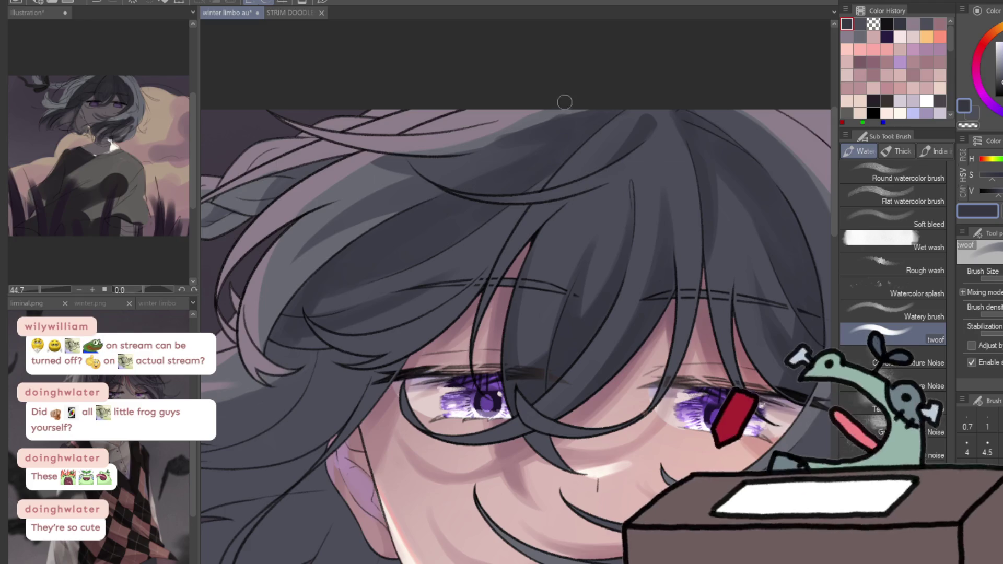
{"action": "key", "text": "c"}
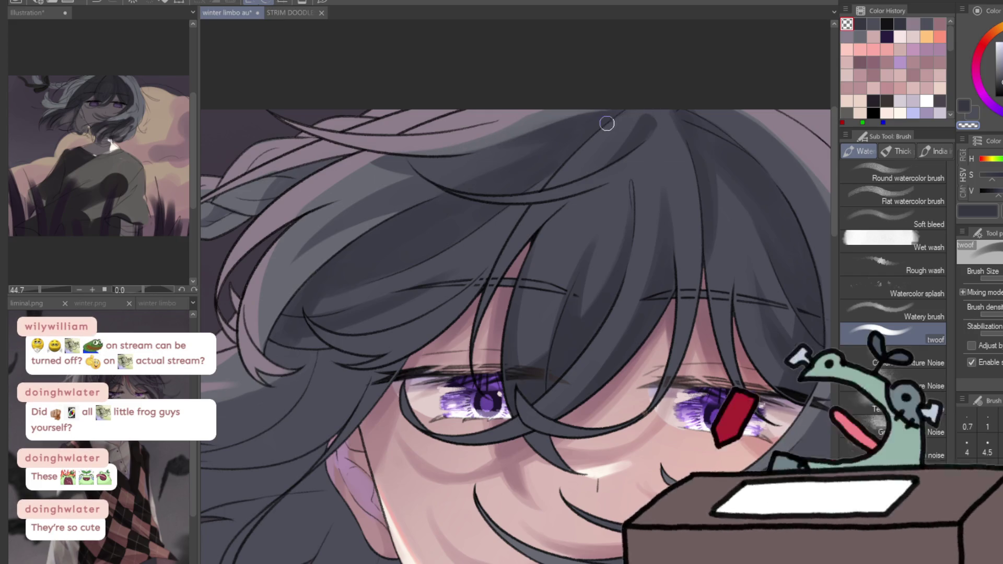
{"action": "key", "text": "x"}
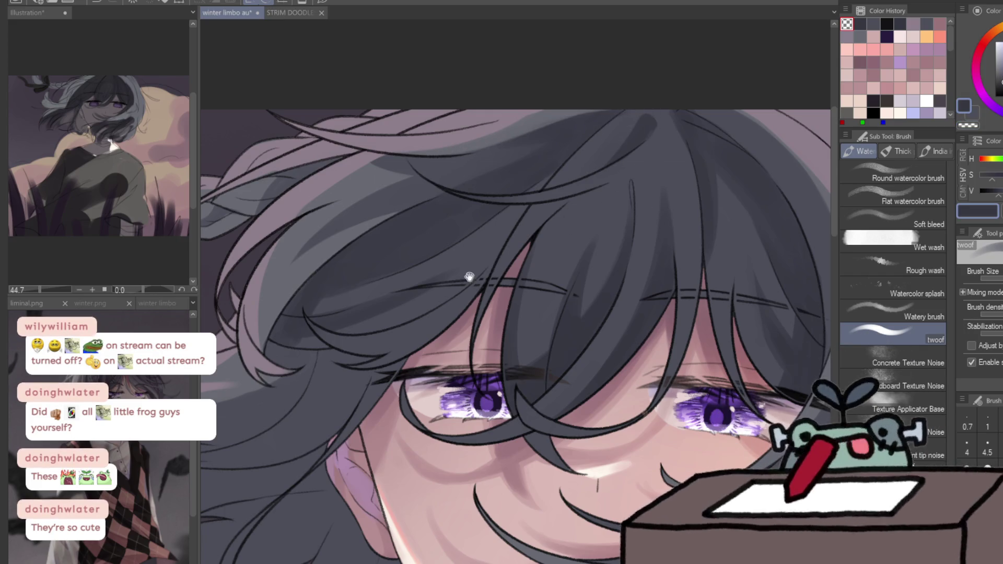
Erase the strand edges and re-pick the dark hair grey for a fine strand line
{"action": "left_click_drag", "start_coordinate": [477, 269], "coordinate": [523, 215]}
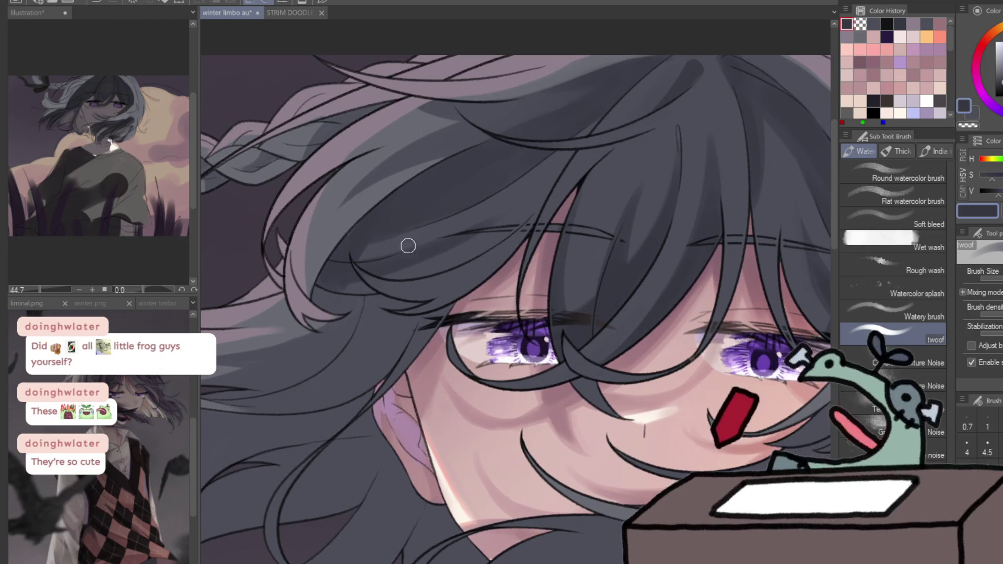
{"action": "left_click_drag", "start_coordinate": [385, 253], "coordinate": [611, 287]}
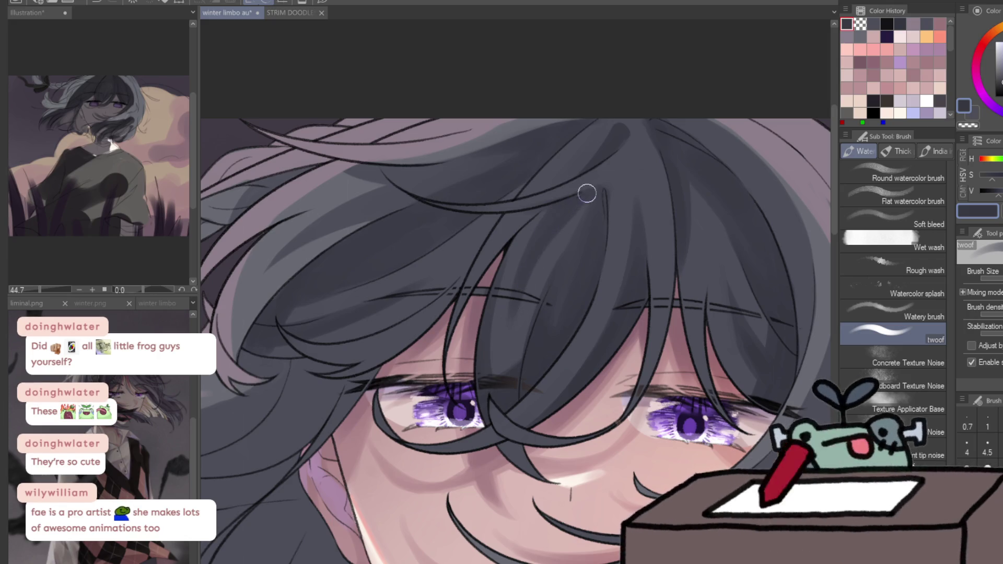
{"action": "left_click", "coordinate": [616, 186], "text": "alt"}
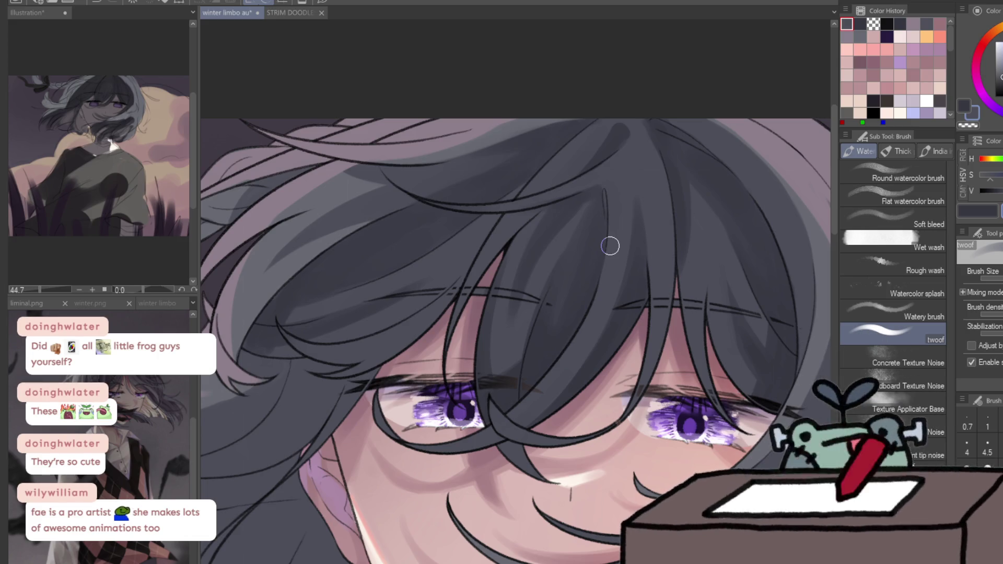
{"action": "key", "text": "x"}
{"action": "left_click_drag", "start_coordinate": [482, 230], "coordinate": [605, 63]}
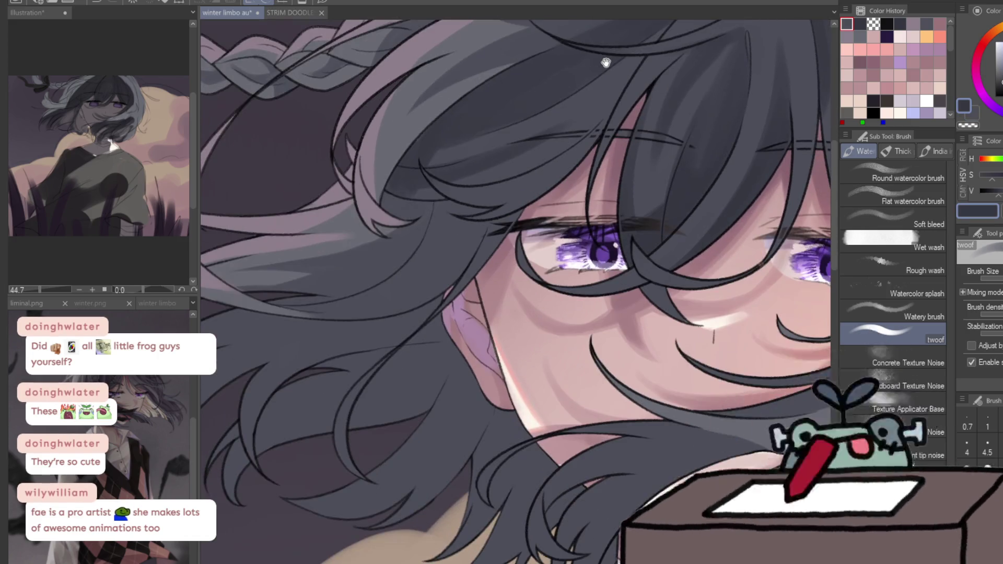
Pan down to the jaw and eyedrop the dark hair grey as the drawing colour
{"action": "mouse_move", "coordinate": [634, 260]}
{"action": "left_mouse_down"}
{"action": "mouse_move", "coordinate": [642, 129]}
{"action": "mouse_move", "coordinate": [510, 98]}
{"action": "left_mouse_up"}
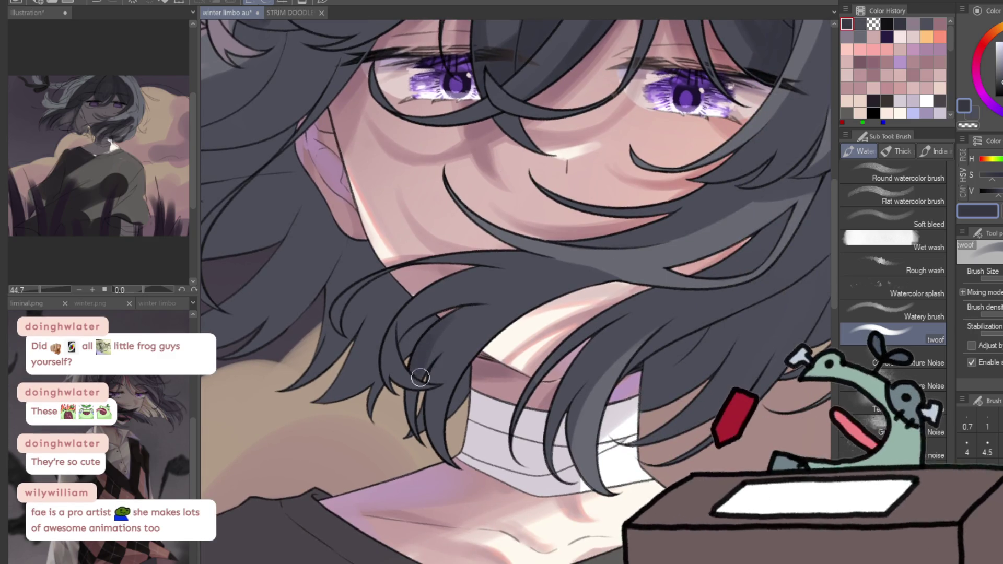
{"action": "left_click", "coordinate": [451, 302], "text": "alt"}
{"action": "key", "text": "c"}
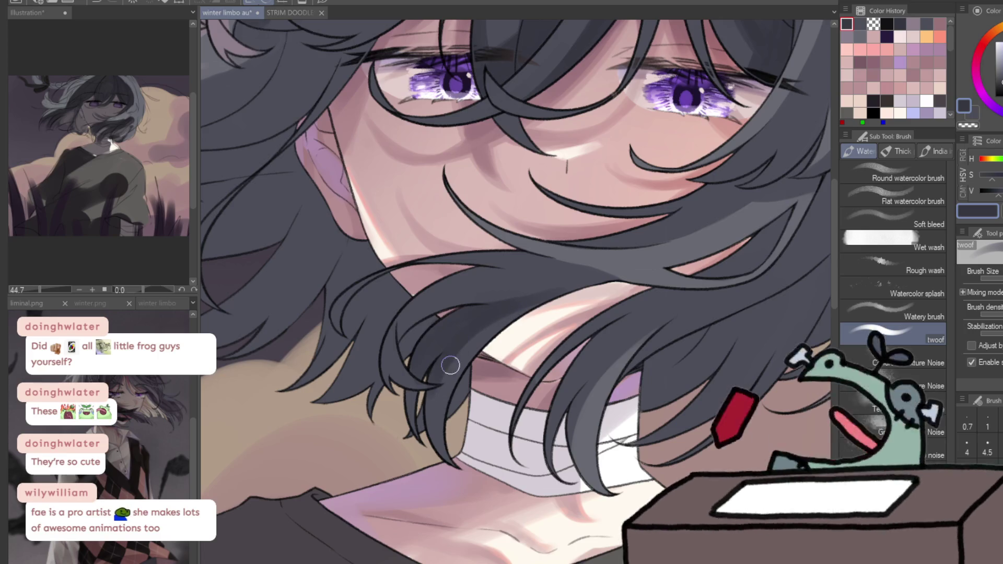
{"action": "key", "text": "c"}
{"action": "key", "text": "c"}
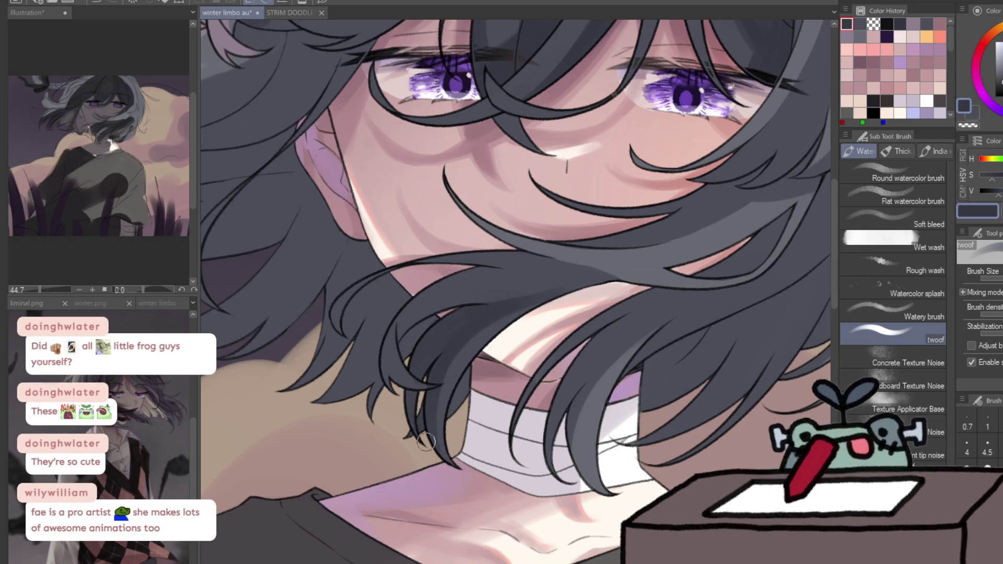
{"action": "key", "text": "c"}
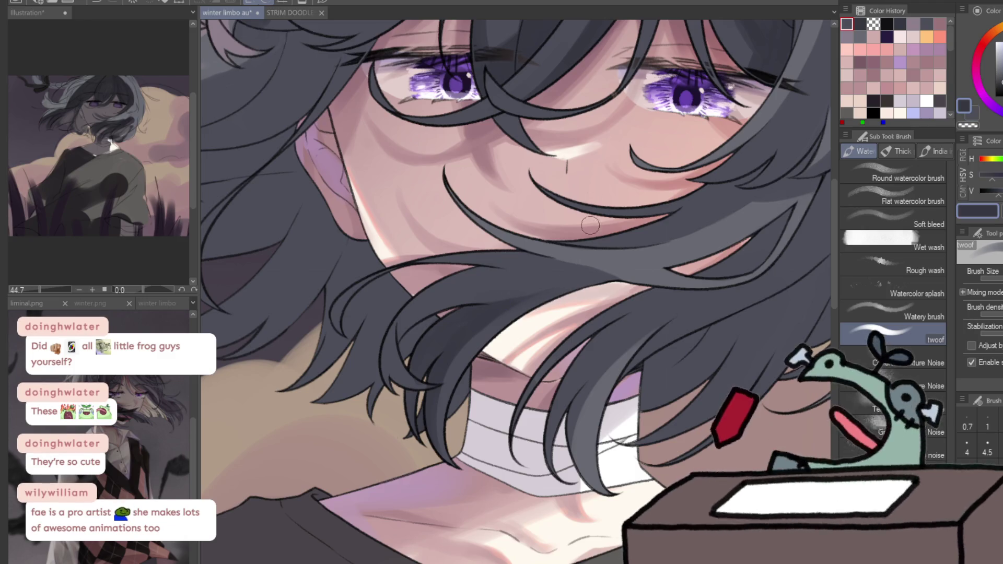
{"action": "key", "text": "c"}
{"action": "key", "text": "c"}
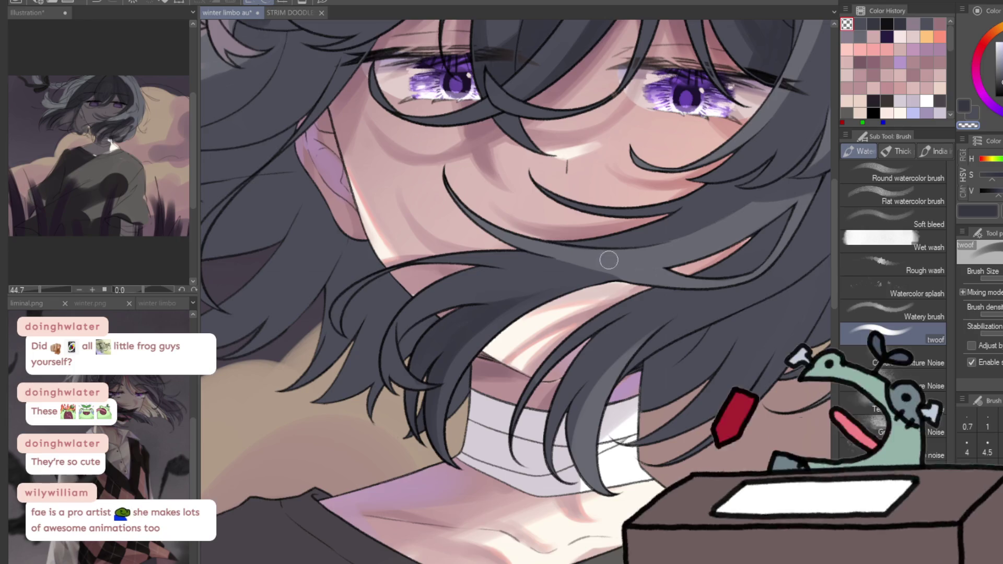
{"action": "key", "text": "c"}
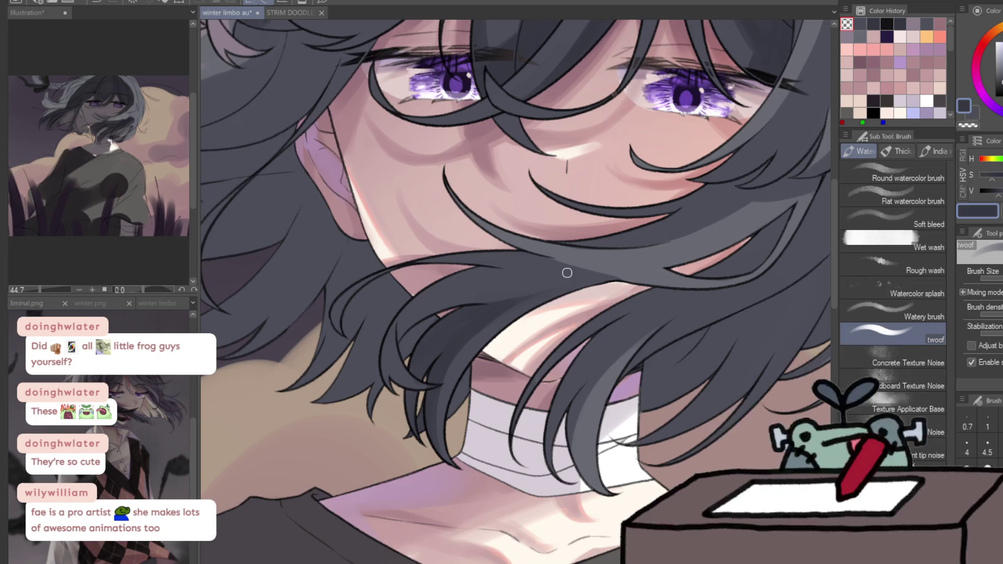
Paint a dark hair strand across the cheek, then zoom around the strands
{"action": "left_click_drag", "start_coordinate": [565, 272], "coordinate": [455, 288]}
{"action": "key", "text": "slash"}
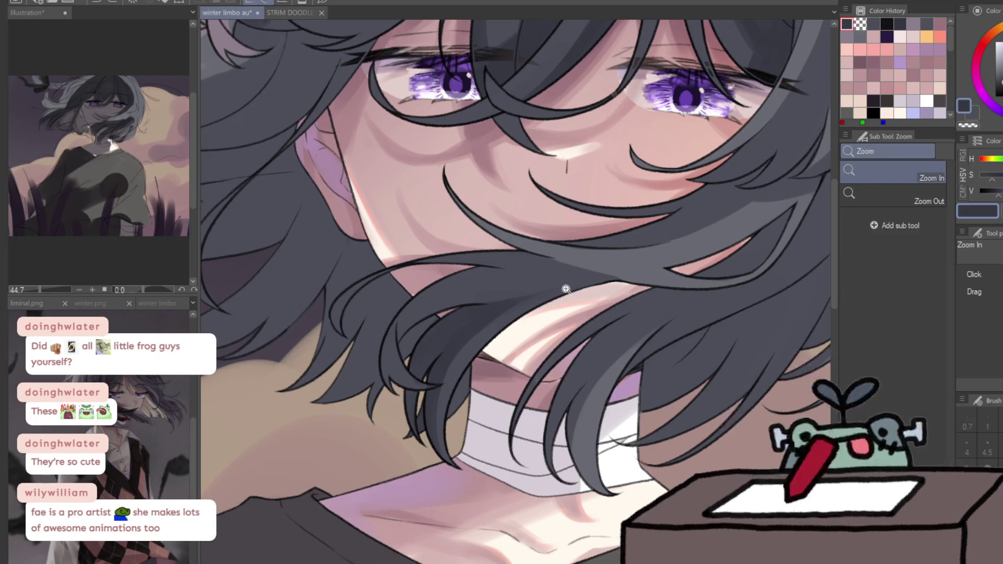
{"action": "left_click", "coordinate": [568, 278]}
{"action": "left_click", "coordinate": [568, 278]}
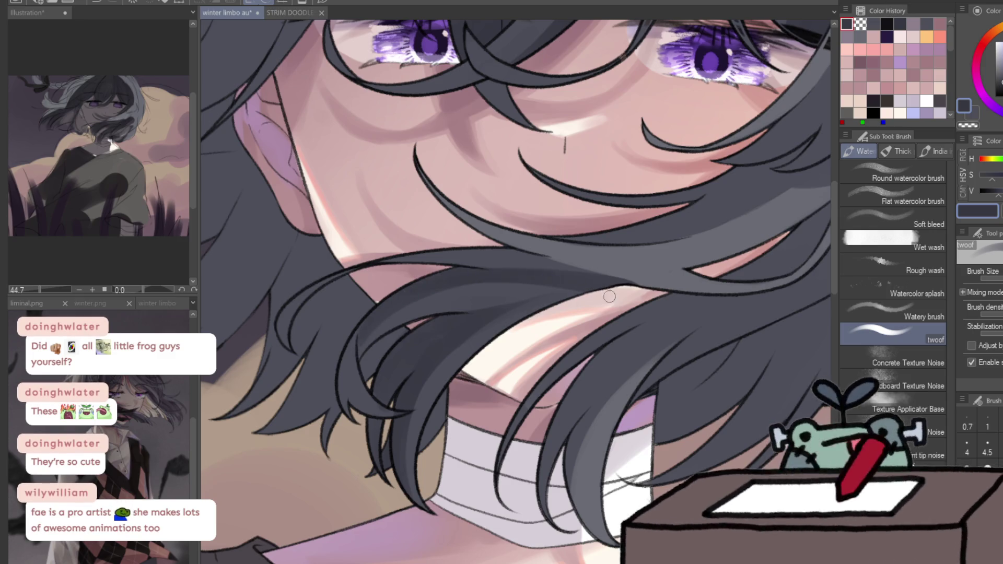
{"action": "scroll", "coordinate": [621, 311], "scroll_direction": "down", "scroll_amount": 5}
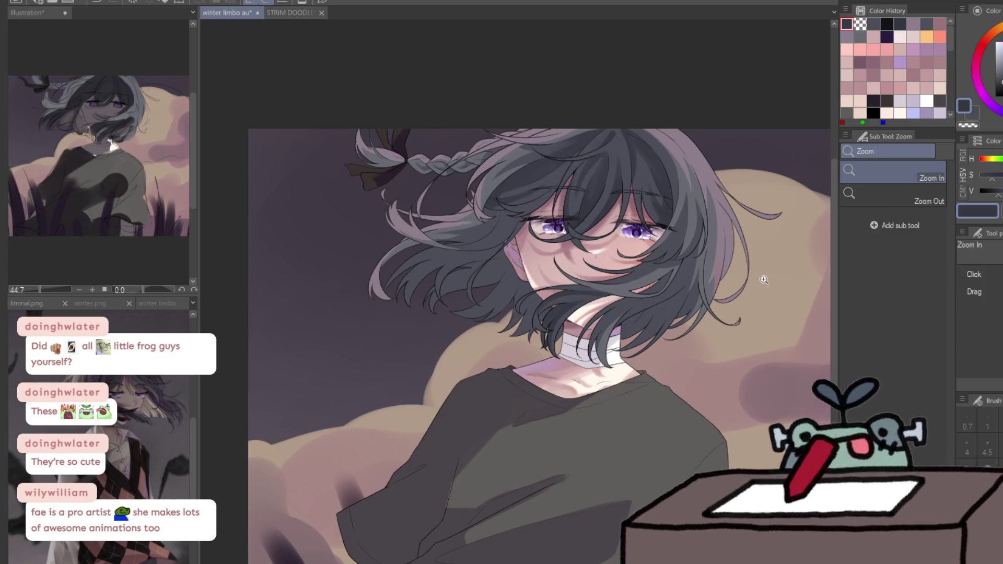
Zoom in on the eyes and check the face in a horizontally mirrored view
{"action": "left_click", "coordinate": [674, 284]}
{"action": "key", "text": "b"}
{"action": "key", "text": "h"}
{"action": "key", "text": "h"}
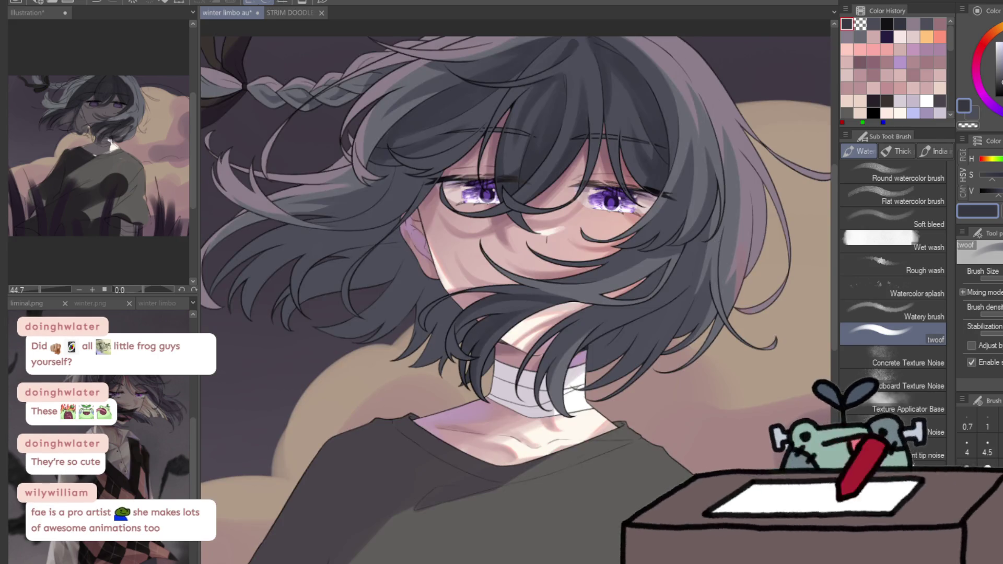
{"action": "left_click_drag", "start_coordinate": [441, 131], "coordinate": [460, 123]}
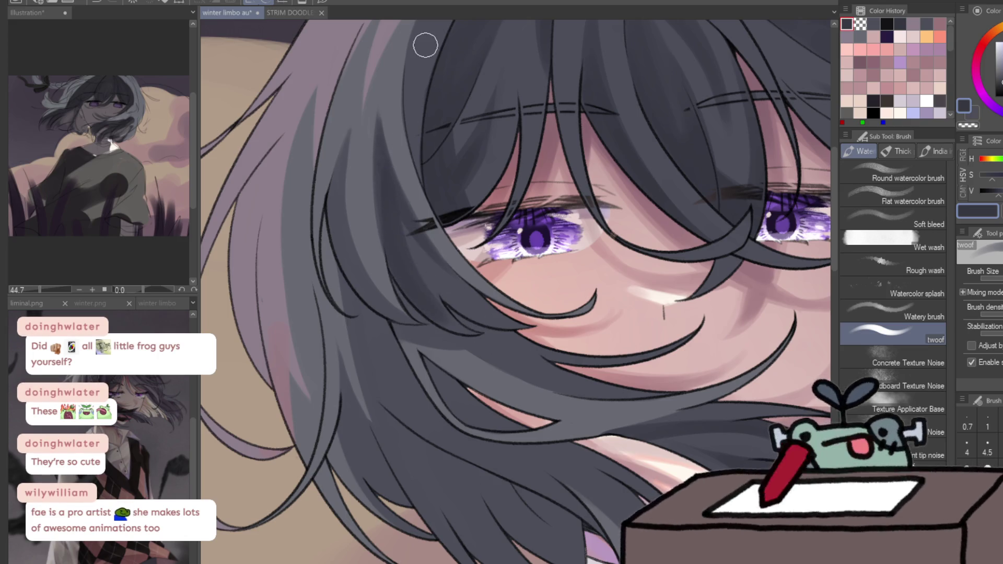
{"action": "key", "text": "h"}
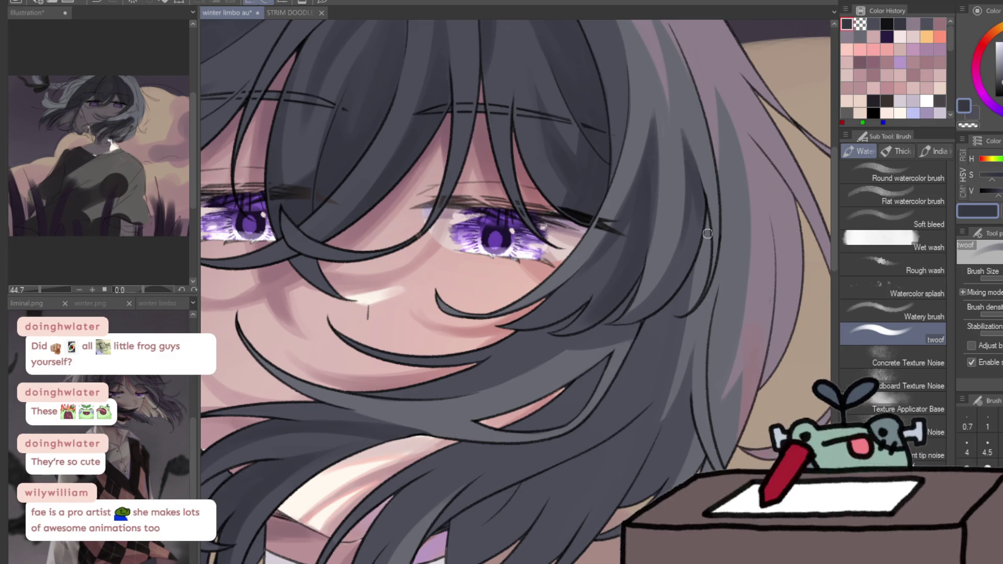
{"action": "key", "text": "h"}
{"action": "key", "text": "h"}
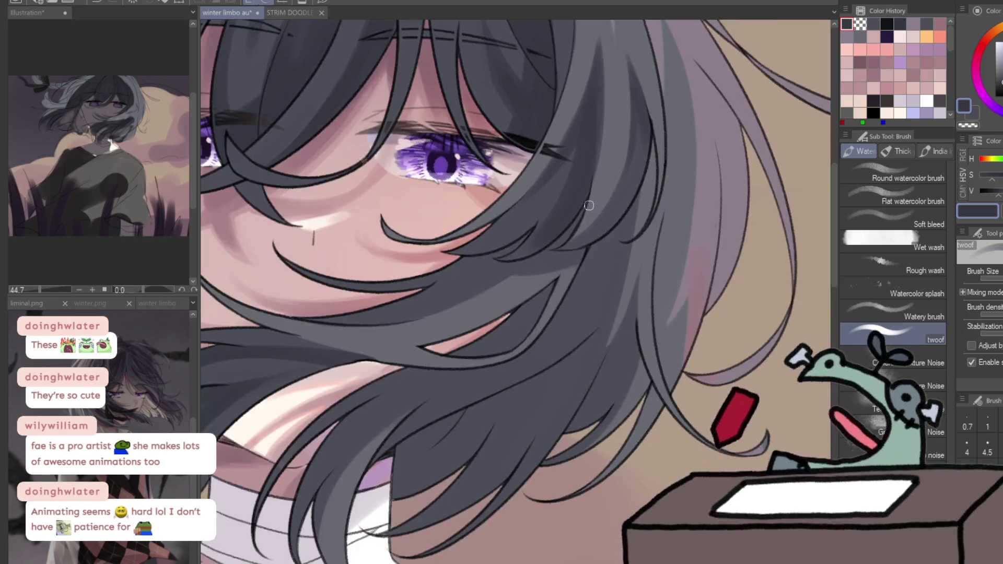
Paint dark grey strands over the cheek, erase their edges with transparent colour, and zoom out
{"action": "key", "text": "c"}
{"action": "key", "text": "c"}
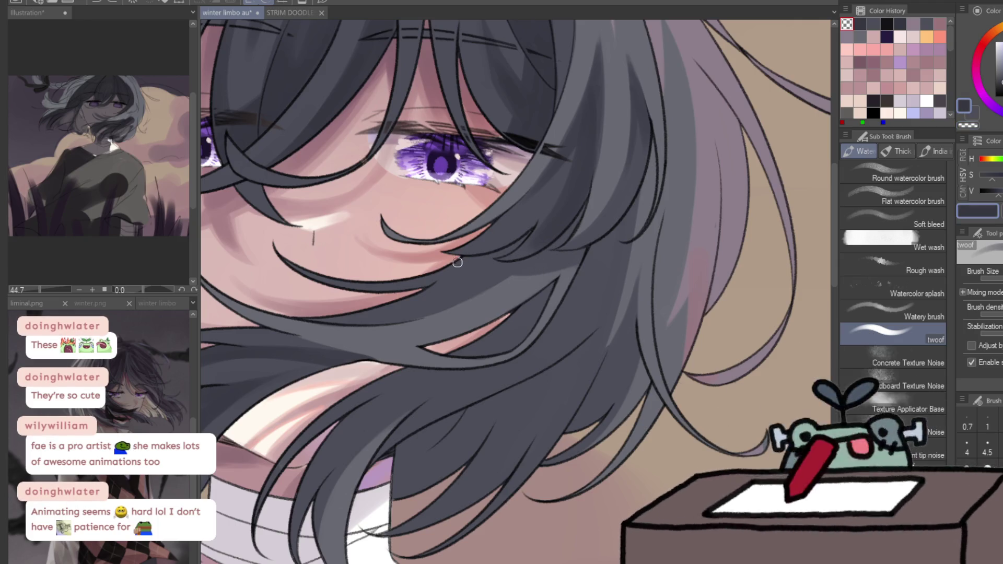
{"action": "key", "text": "c"}
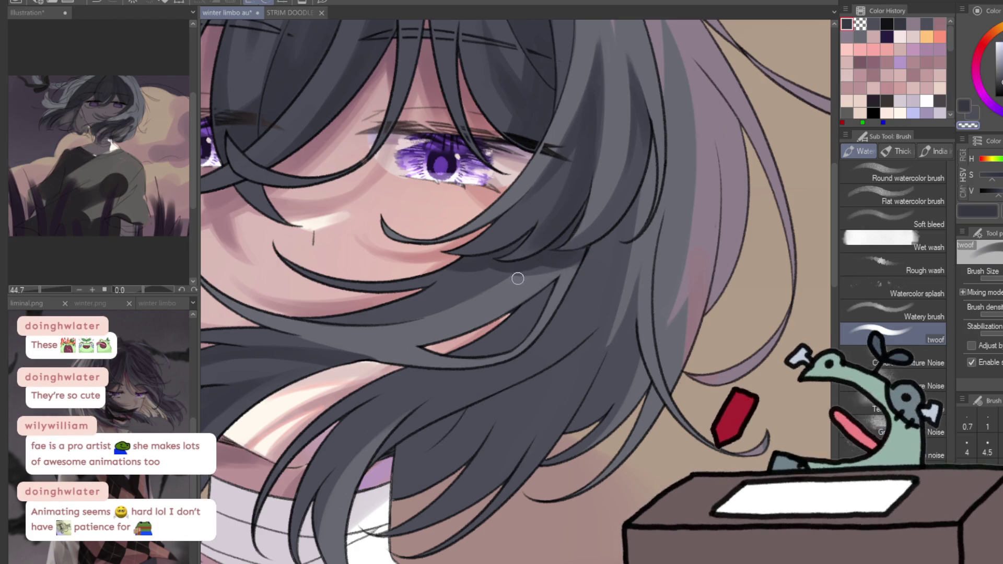
{"action": "key", "text": "c"}
{"action": "key", "text": "c"}
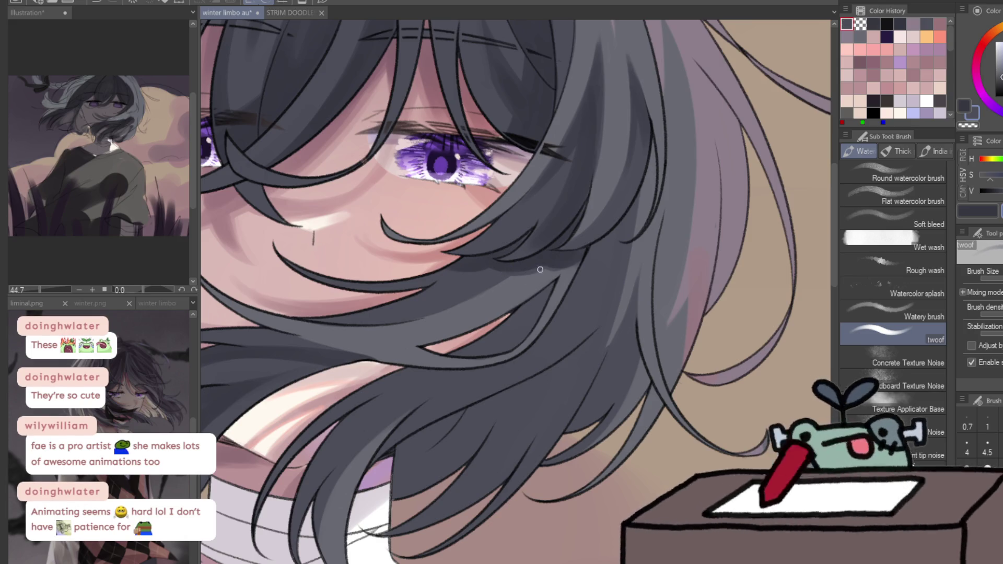
{"action": "mouse_move", "coordinate": [547, 270]}
{"action": "left_mouse_down"}
{"action": "mouse_move", "coordinate": [533, 321]}
{"action": "mouse_move", "coordinate": [505, 275]}
{"action": "mouse_move", "coordinate": [526, 282]}
{"action": "left_mouse_up"}
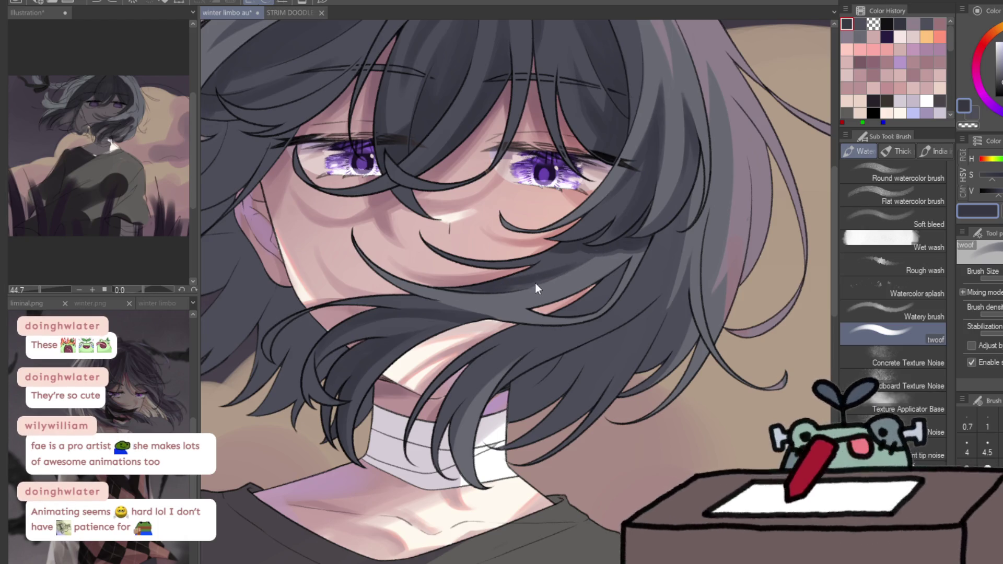
{"action": "left_click_drag", "start_coordinate": [525, 285], "coordinate": [571, 266]}
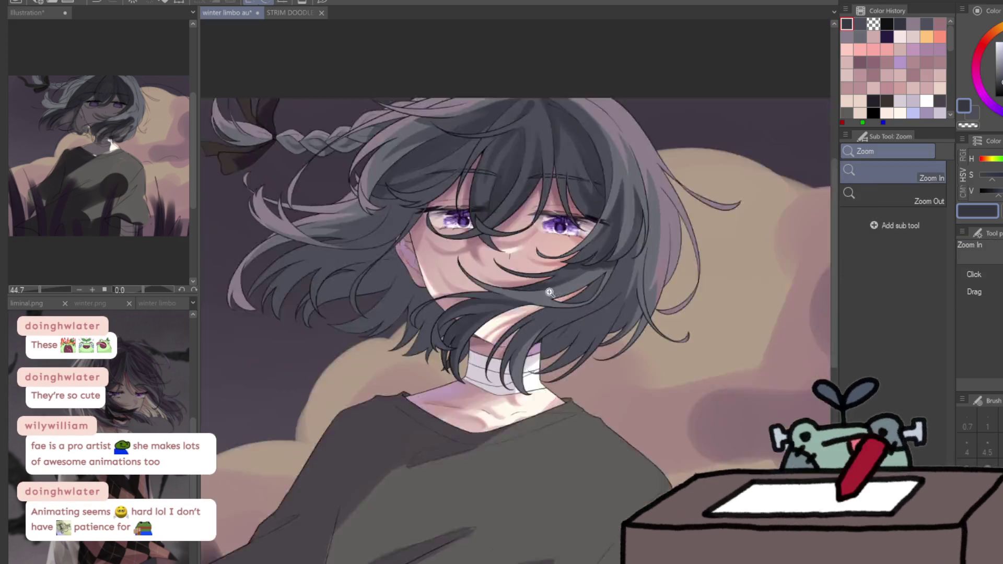
{"action": "mouse_move", "coordinate": [549, 275]}
{"action": "left_mouse_down"}
{"action": "mouse_move", "coordinate": [521, 302]}
{"action": "mouse_move", "coordinate": [668, 262]}
{"action": "mouse_move", "coordinate": [578, 89]}
{"action": "left_mouse_up"}
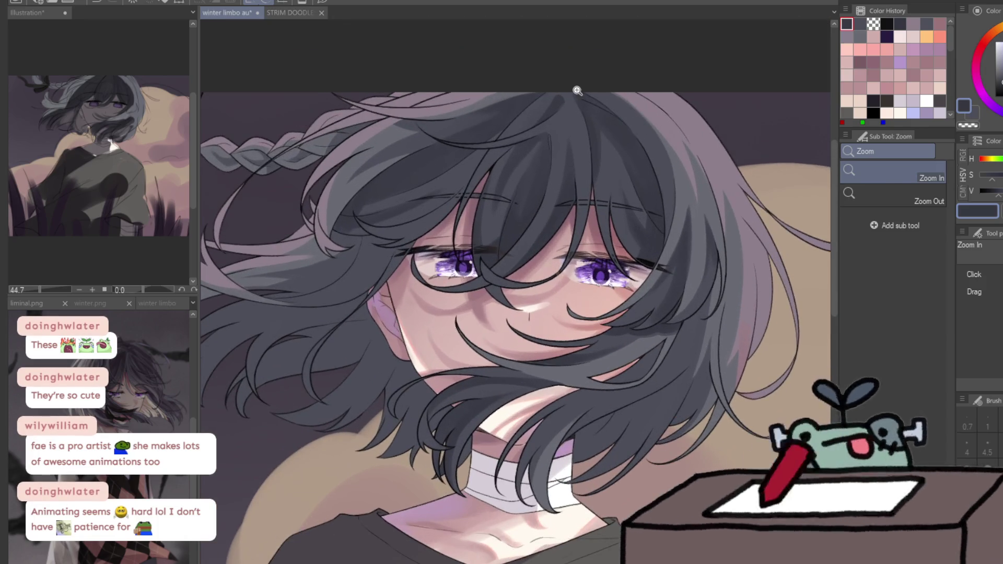
Zoom in on the right cheek and eye, framing the side hair beside it
{"action": "key", "text": "b"}
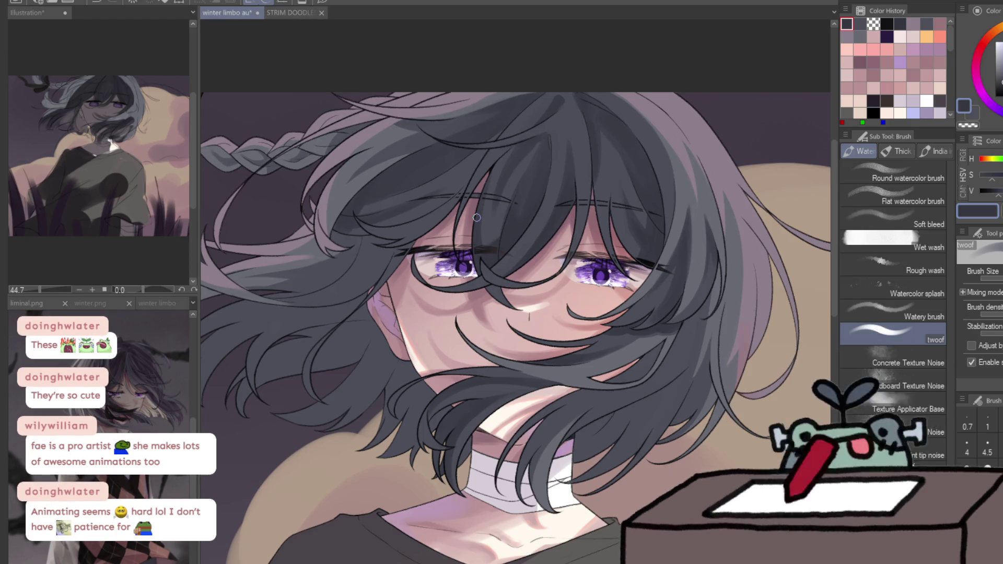
{"action": "key", "text": "slash"}
{"action": "left_click", "coordinate": [699, 327]}
{"action": "left_click", "coordinate": [699, 328]}
{"action": "key", "text": "b"}
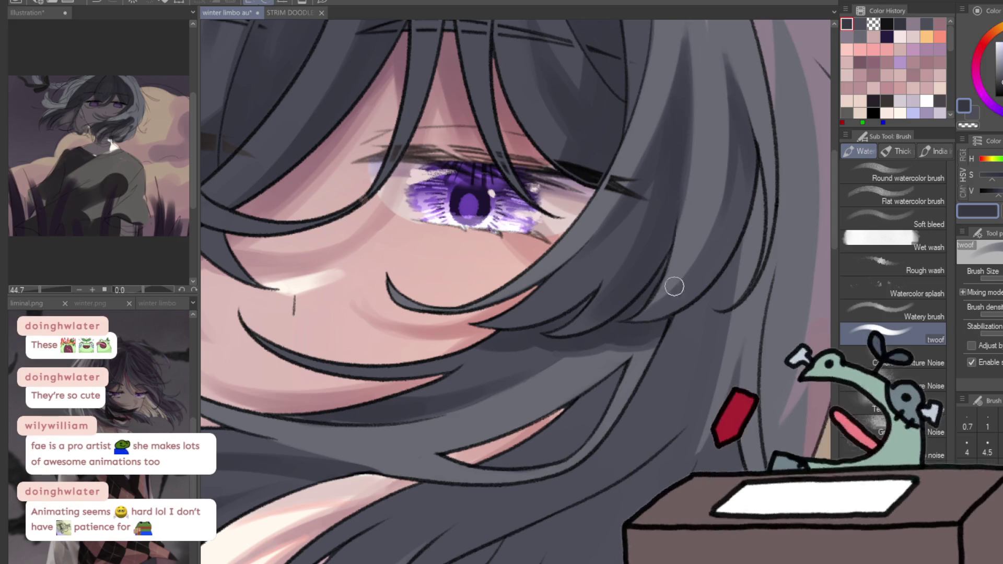
{"action": "left_click_drag", "start_coordinate": [672, 265], "coordinate": [928, 86]}
{"action": "left_click_drag", "start_coordinate": [423, 53], "coordinate": [464, 283]}
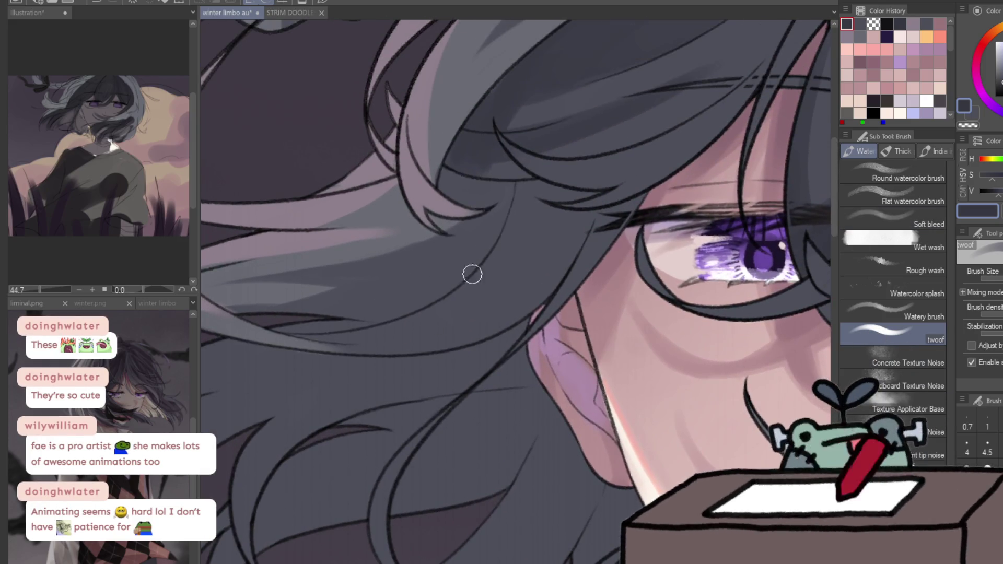
{"action": "key", "text": "slash"}
{"action": "left_click", "coordinate": [465, 272], "text": "alt"}
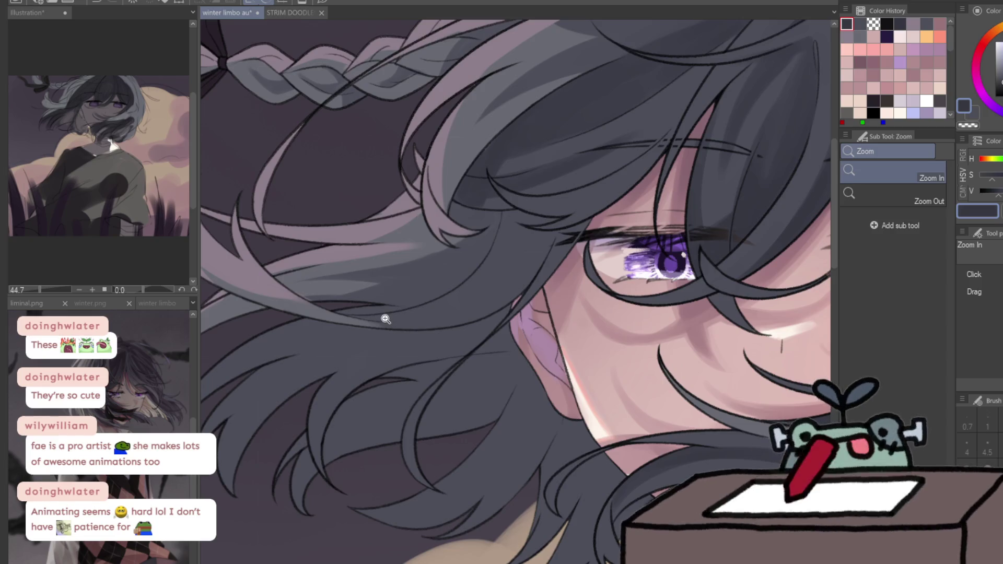
{"action": "left_click", "coordinate": [386, 318]}
{"action": "key", "text": "b"}
Flip the canvas horizontally and rotate the view to follow the side hair strands
{"action": "key", "text": "h"}
{"action": "mouse_move", "coordinate": [474, 166]}
{"action": "left_mouse_down"}
{"action": "mouse_move", "coordinate": [623, 133]}
{"action": "mouse_move", "coordinate": [579, 215]}
{"action": "left_mouse_up"}
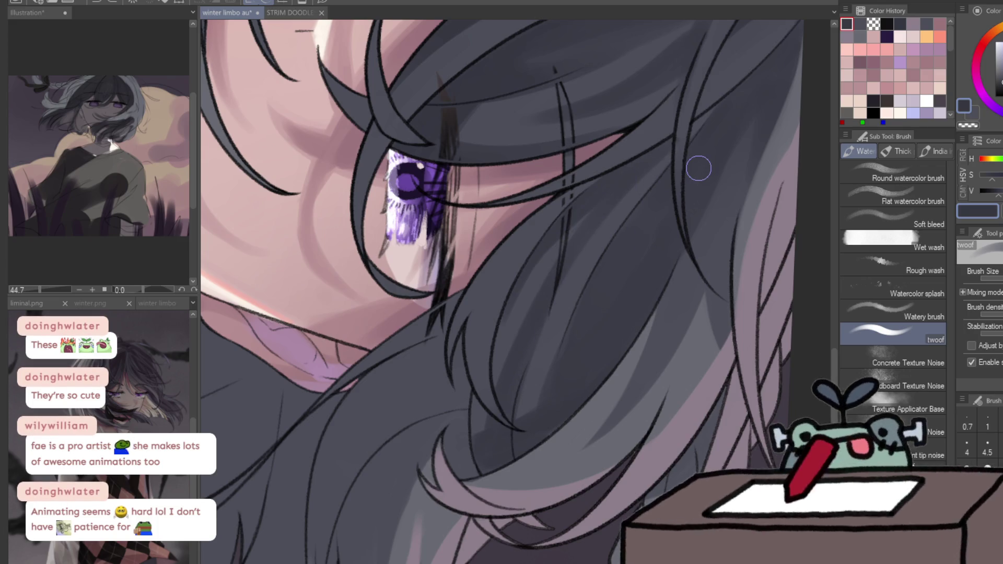
{"action": "left_click_drag", "start_coordinate": [542, 365], "coordinate": [592, 304]}
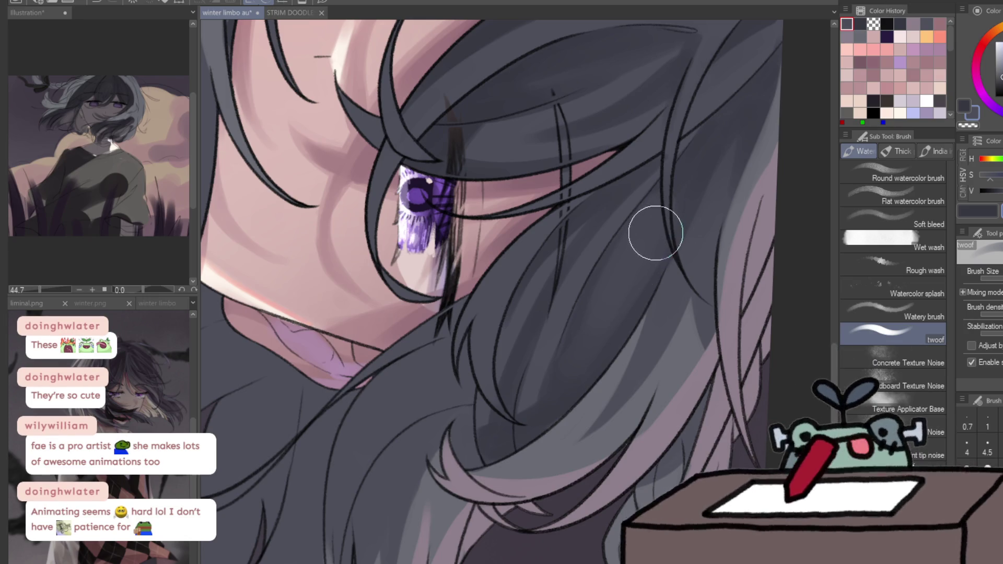
{"action": "key", "text": "ctrl+space"}
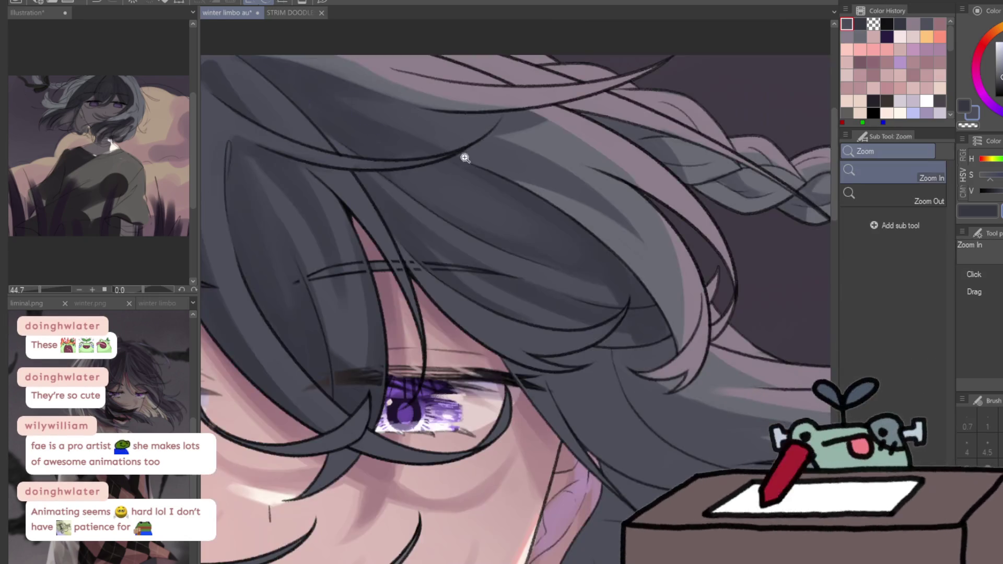
{"action": "left_click_drag", "start_coordinate": [464, 153], "coordinate": [437, 135]}
{"action": "key", "text": "b"}
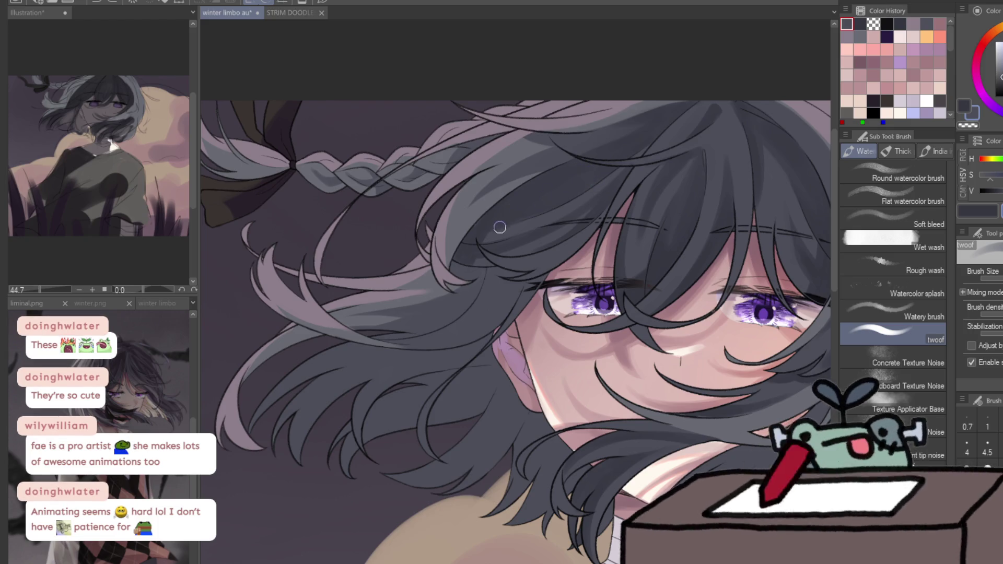
Darken hair strands above the eye, then switch to transparent colour near the braid
{"action": "left_click_drag", "start_coordinate": [548, 186], "coordinate": [493, 235]}
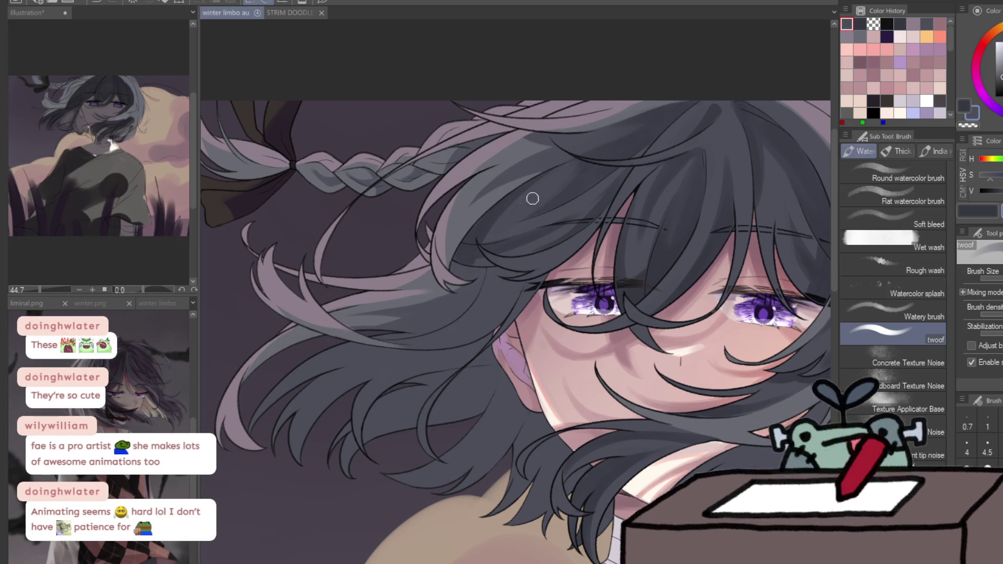
{"action": "key", "text": "c"}
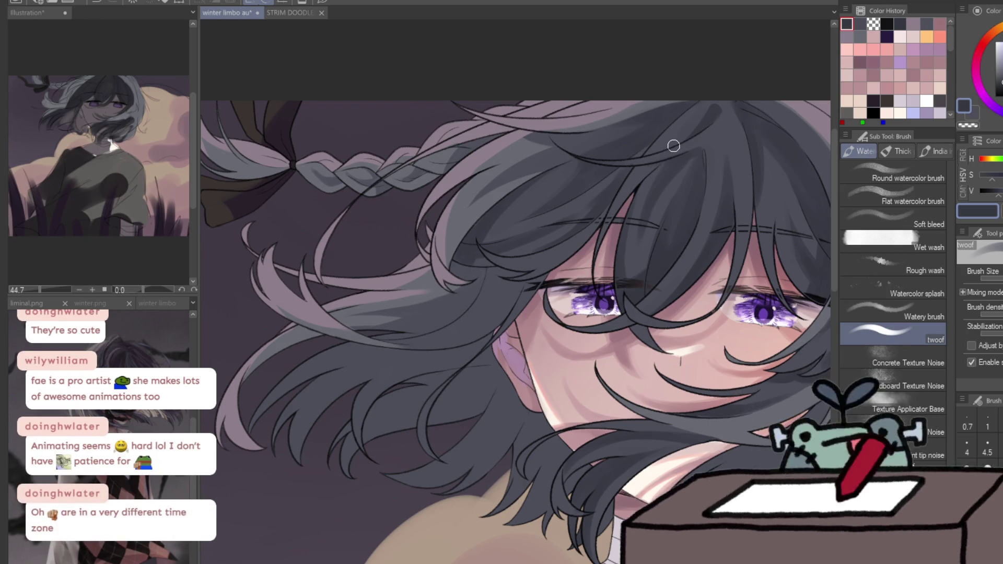
{"action": "left_click_drag", "start_coordinate": [628, 349], "coordinate": [589, 271]}
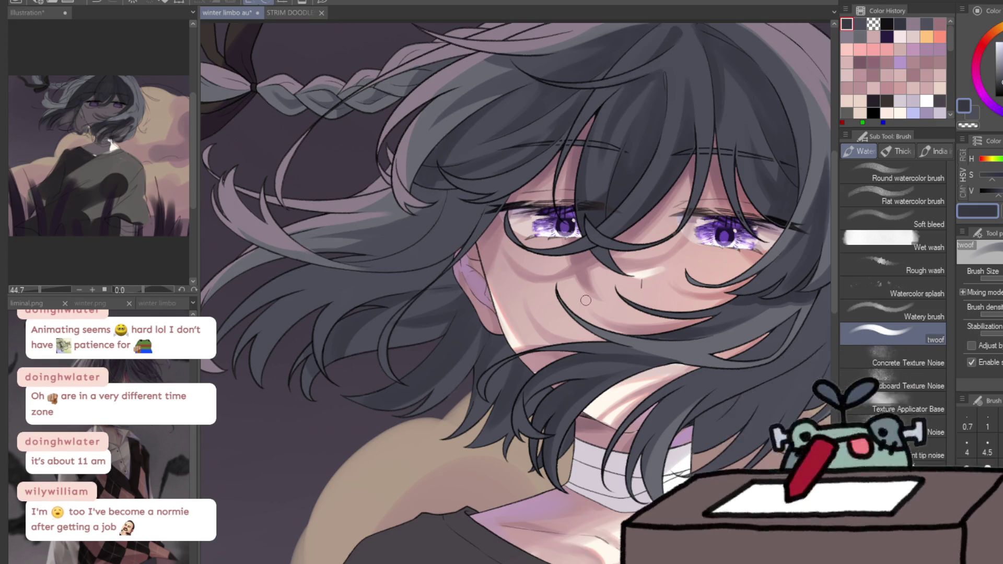
{"action": "scroll", "coordinate": [479, 171], "scroll_direction": "up", "scroll_amount": 3}
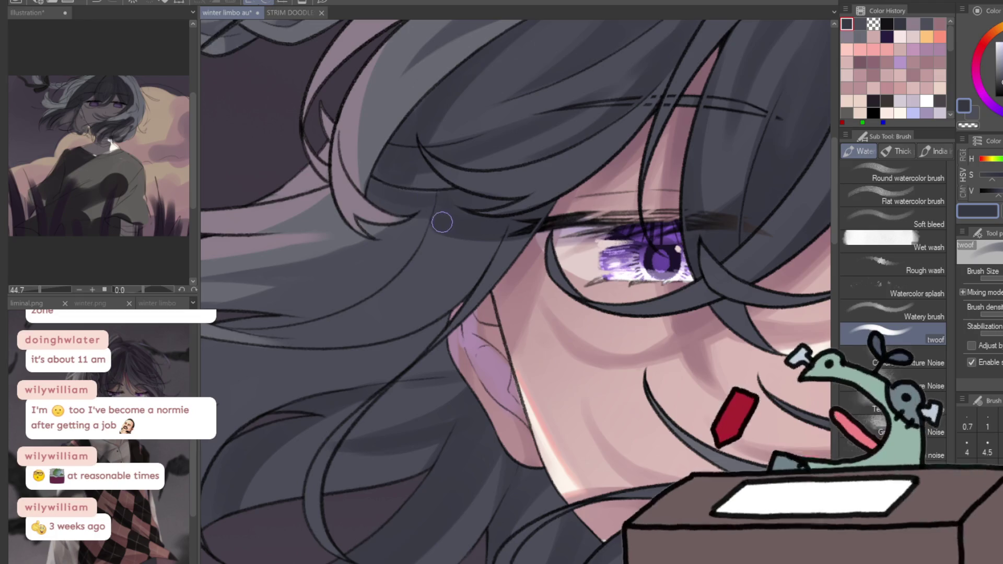
Zoom in on the left side hair and paint a darker stroke across its strands
{"action": "key", "text": "ctrl+0"}
{"action": "left_click", "coordinate": [512, 157]}
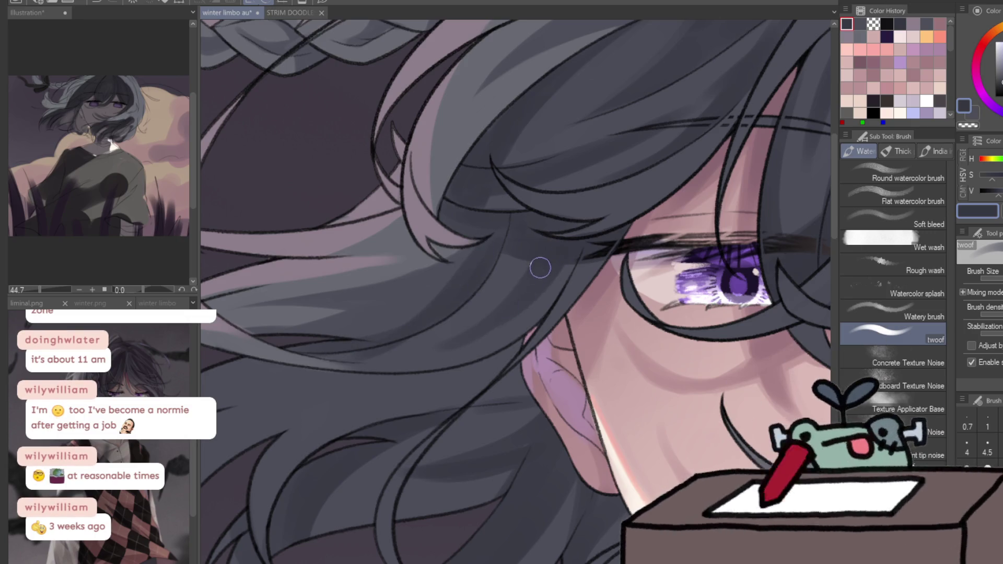
{"action": "key", "text": "slash"}
{"action": "left_click", "coordinate": [479, 311], "text": "alt"}
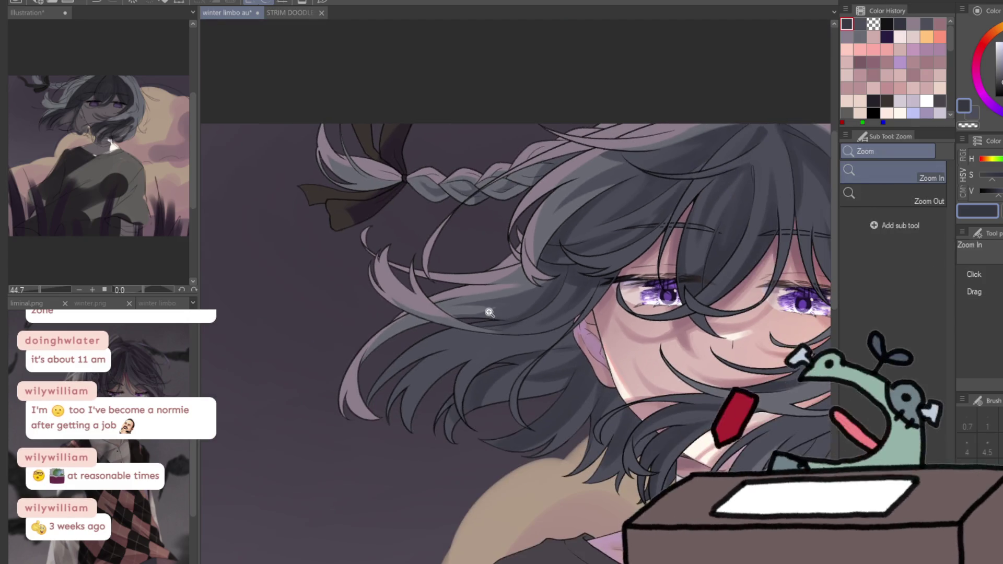
{"action": "left_click", "coordinate": [490, 313]}
{"action": "key", "text": "b"}
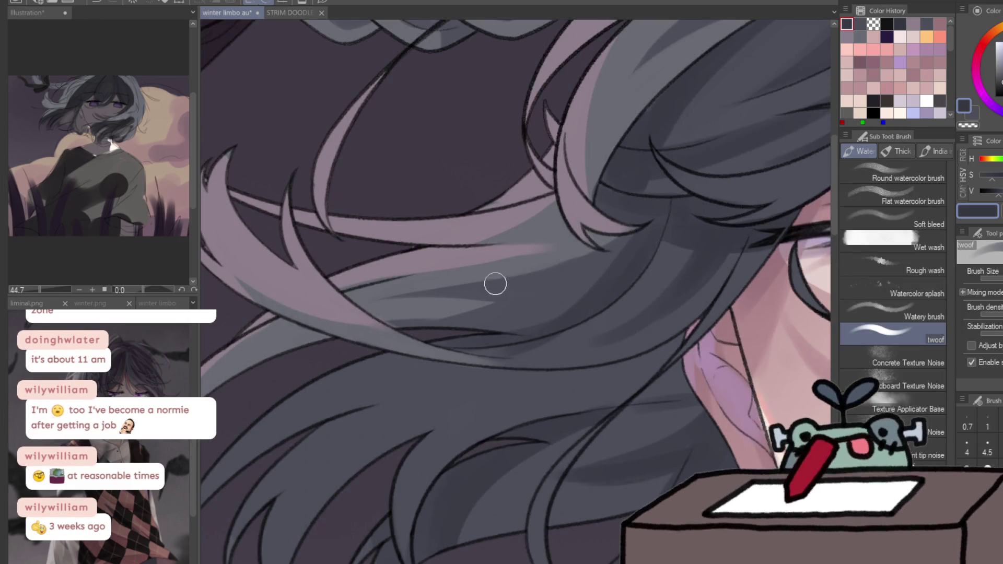
{"action": "left_click_drag", "start_coordinate": [628, 239], "coordinate": [448, 271]}
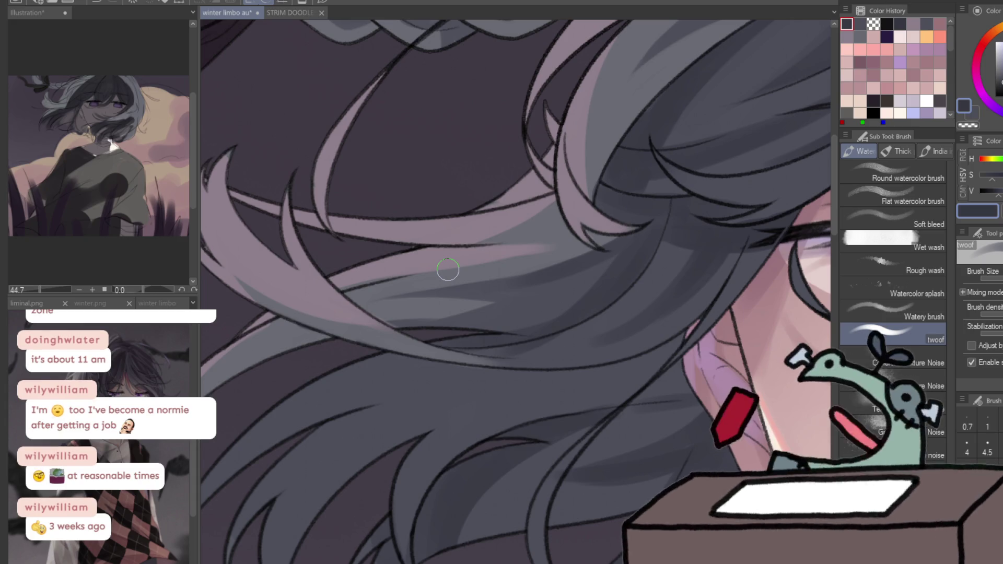
{"action": "left_click_drag", "start_coordinate": [699, 248], "coordinate": [551, 197]}
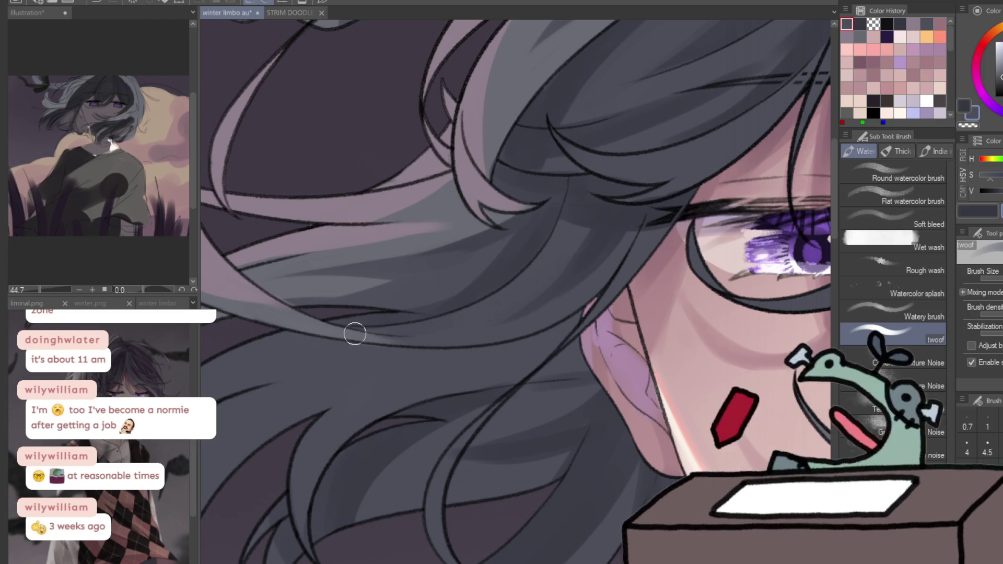
{"action": "scroll", "coordinate": [454, 335], "scroll_direction": "down", "scroll_amount": 5}
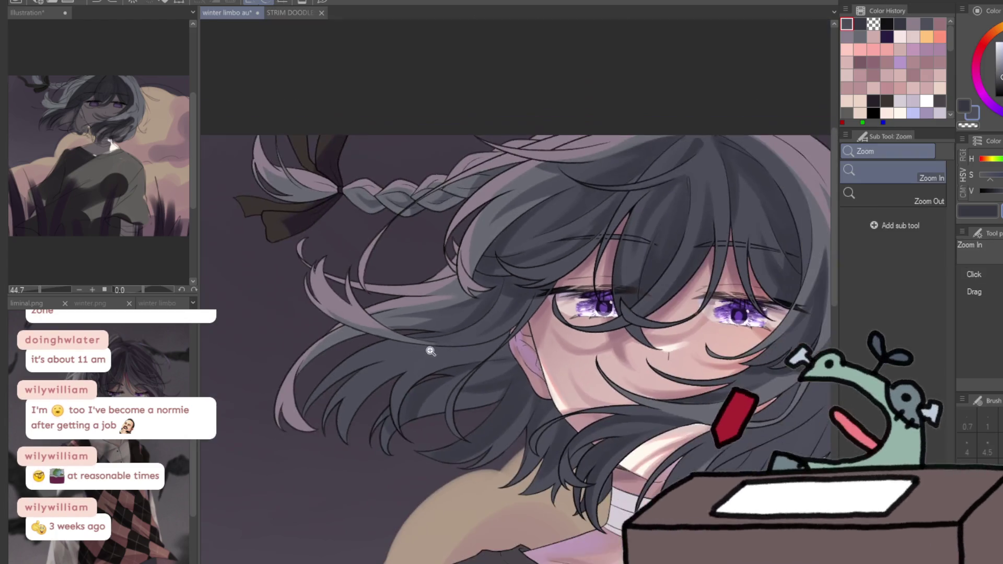
Eyedrop a darker grey from the hair and make it the main drawing colour
{"action": "scroll", "coordinate": [426, 347], "scroll_direction": "up", "scroll_amount": 5}
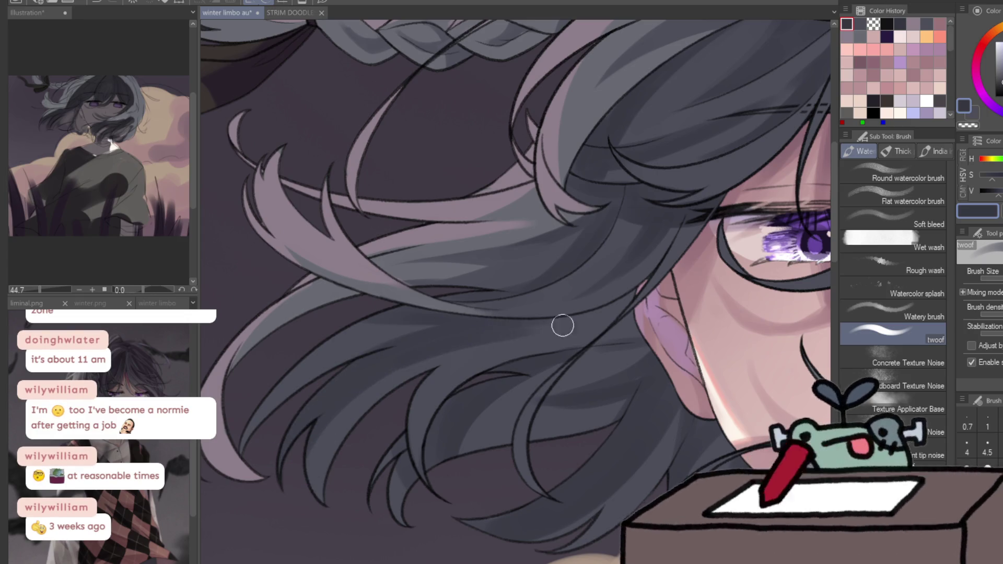
{"action": "left_click", "coordinate": [501, 337], "text": "alt"}
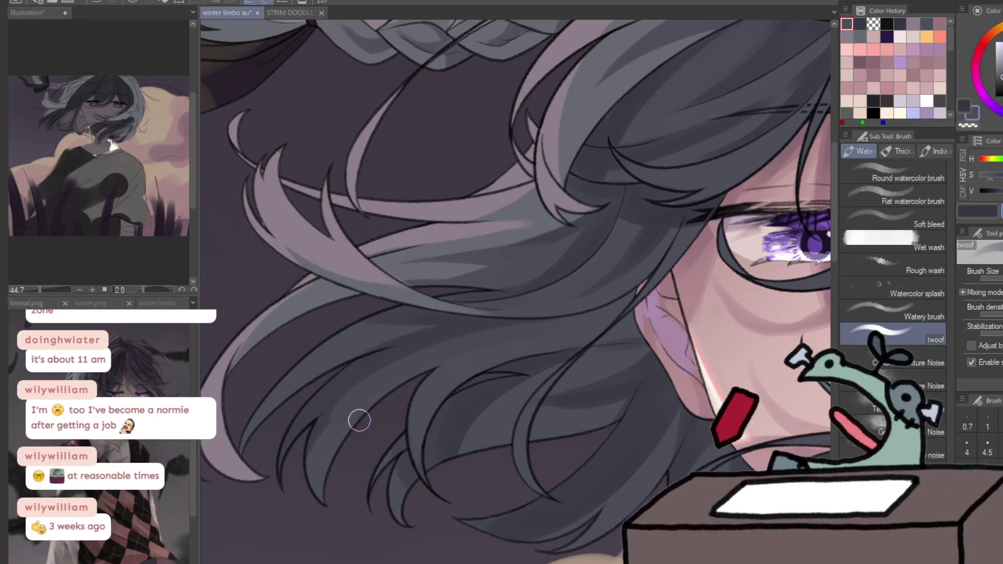
{"action": "key", "text": "x"}
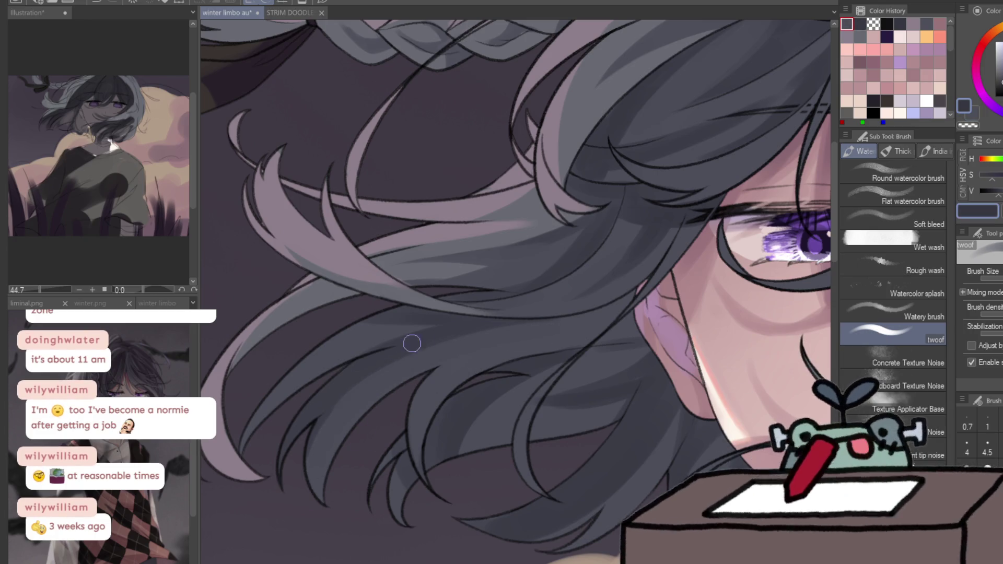
Zoom out step by step until the whole illustration is in view
{"action": "key", "text": "slash"}
{"action": "left_click", "coordinate": [444, 457], "text": "alt"}
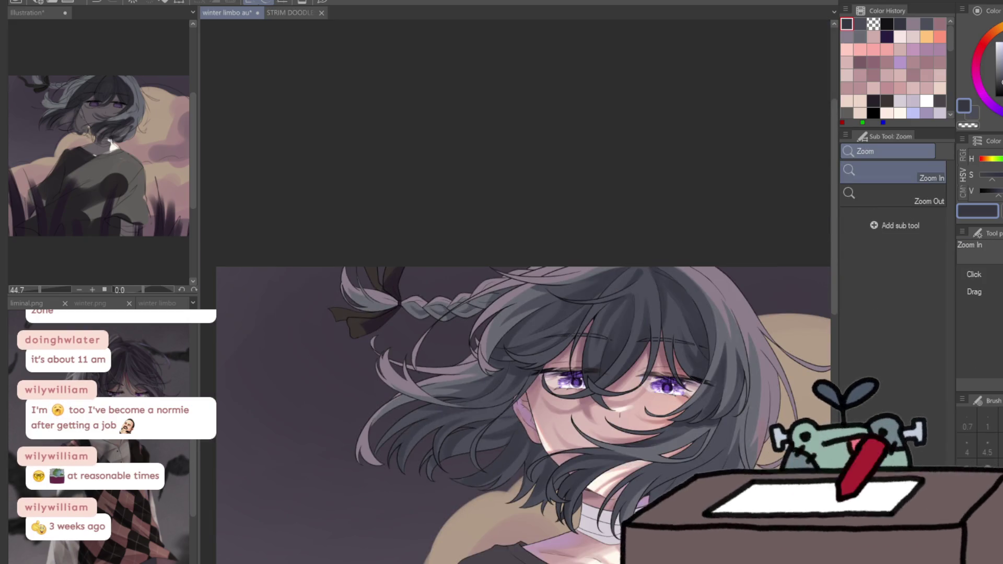
{"action": "key", "text": "b"}
{"action": "left_click_drag", "start_coordinate": [611, 465], "coordinate": [543, 428]}
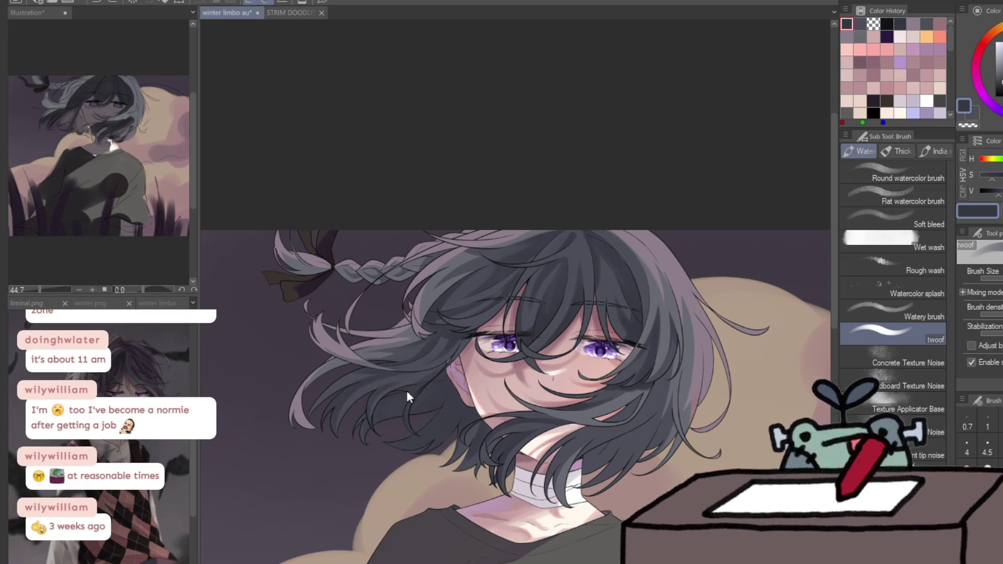
{"action": "key", "text": "/"}
{"action": "left_click", "coordinate": [407, 518], "text": "alt"}
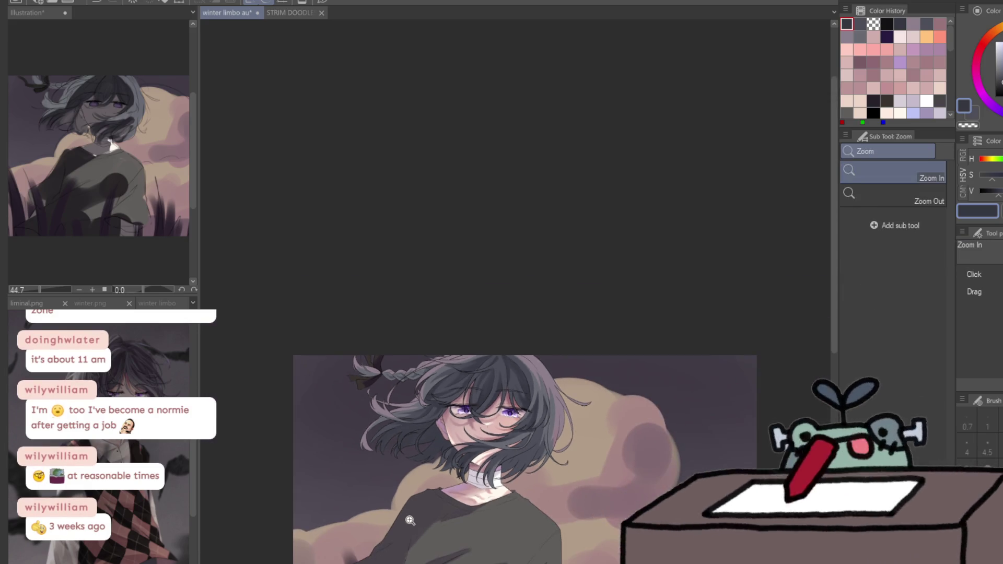
Zoom in on the neck, mirror the canvas, and frame the face for painting strands
{"action": "left_click", "coordinate": [485, 495]}
{"action": "key", "text": "b"}
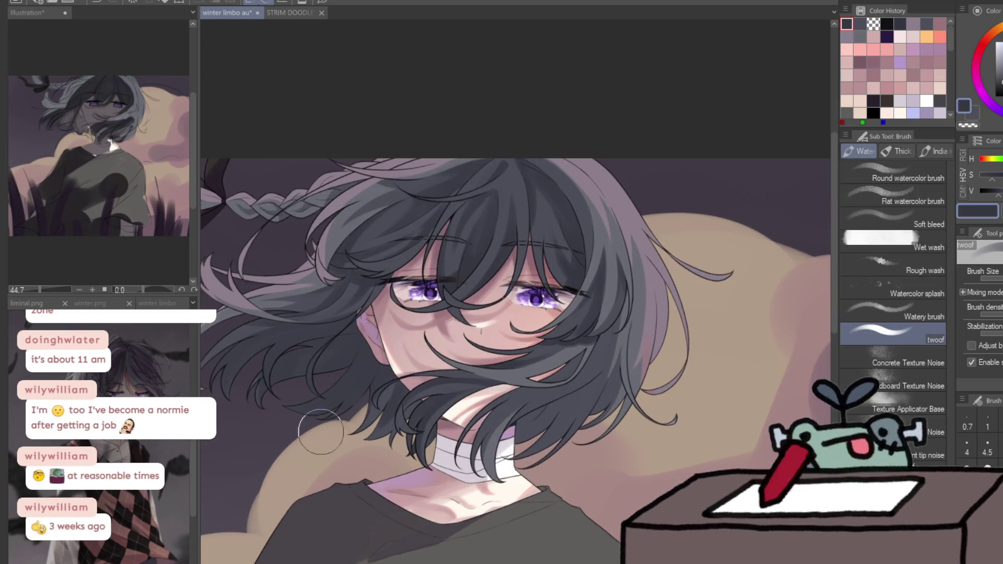
{"action": "key", "text": "h"}
{"action": "key", "text": "g"}
{"action": "scroll", "coordinate": [512, 380], "scroll_direction": "up", "scroll_amount": 3}
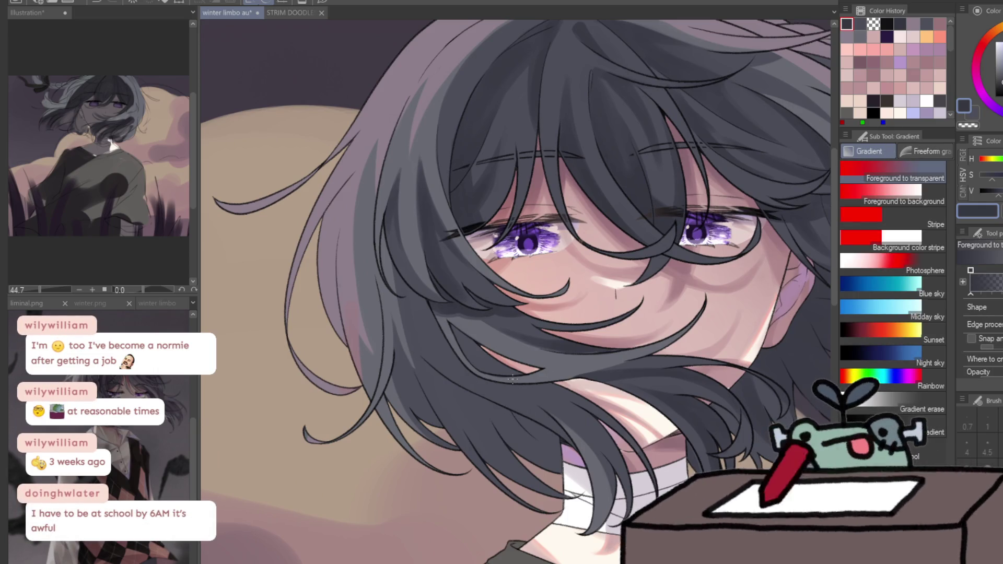
{"action": "key", "text": "b"}
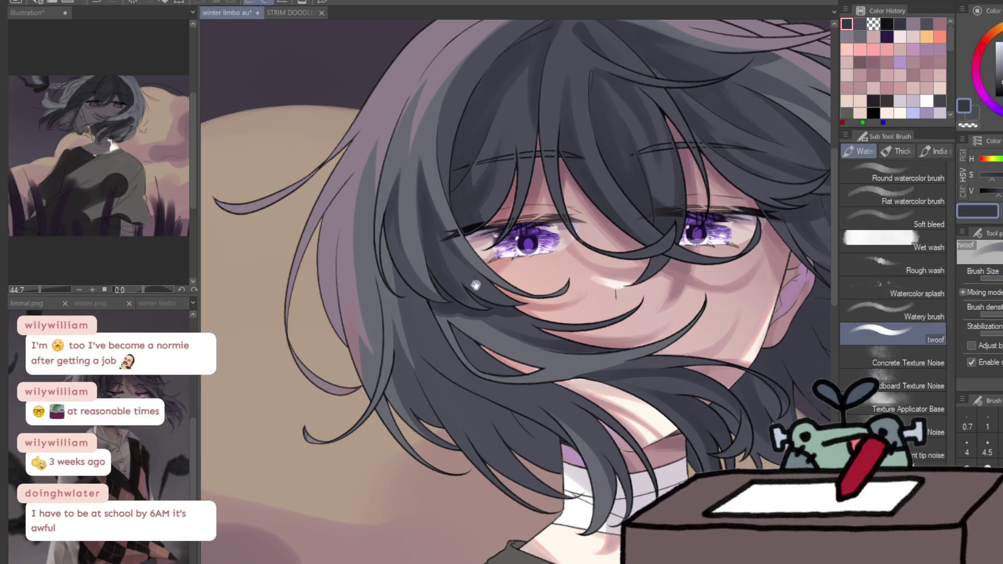
{"action": "left_click_drag", "start_coordinate": [419, 367], "coordinate": [294, 236]}
{"action": "scroll", "coordinate": [294, 236], "scroll_direction": "up", "scroll_amount": 2}
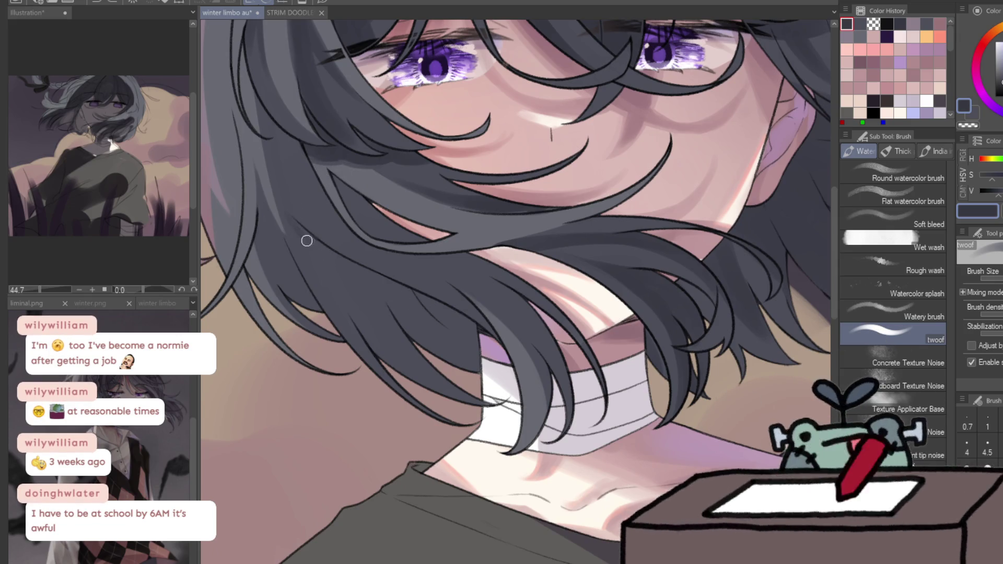
Refine the face strands mirrored, flip back, erase with transparent colour, and fit the canvas
{"action": "key", "text": "h"}
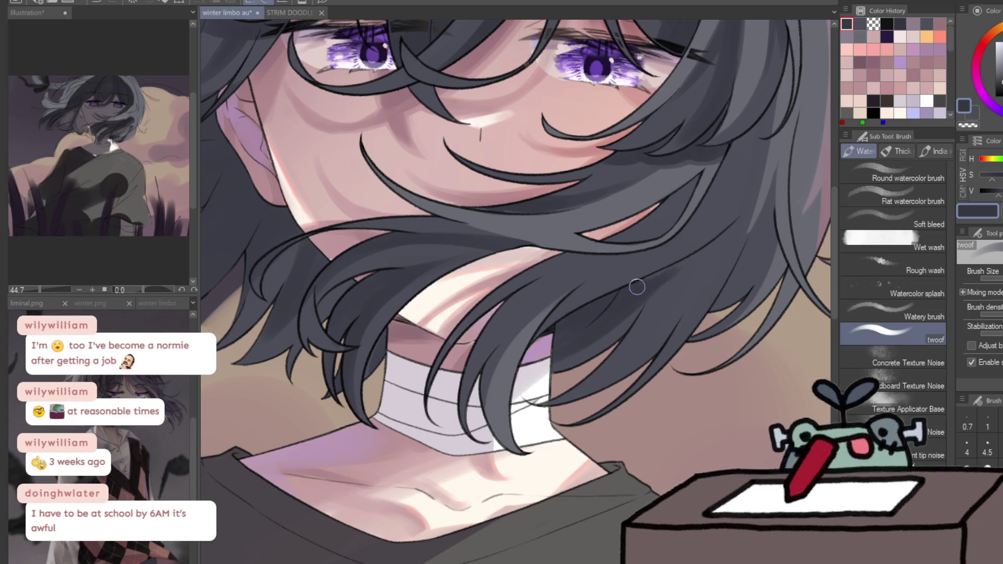
{"action": "key", "text": "g"}
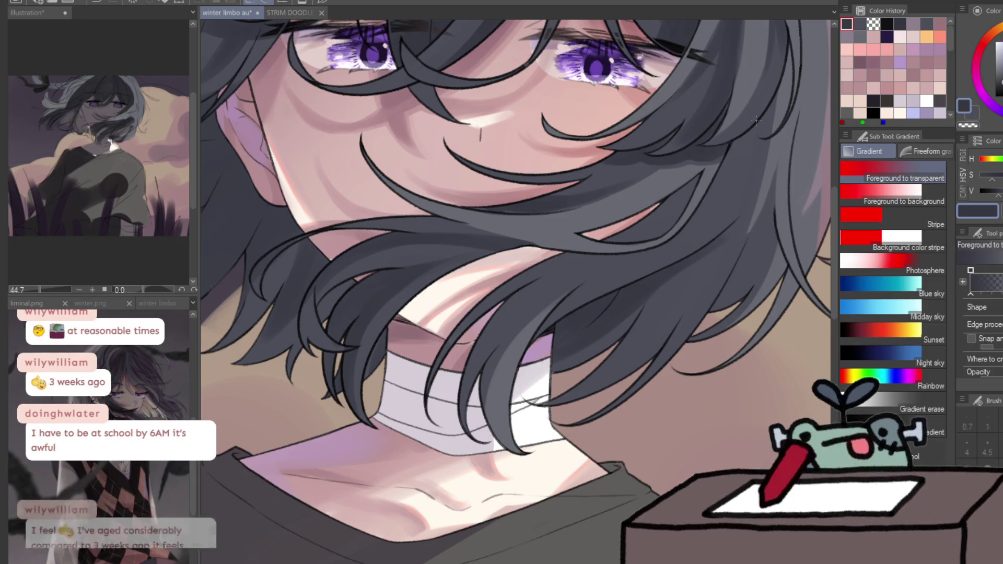
{"action": "key", "text": "b"}
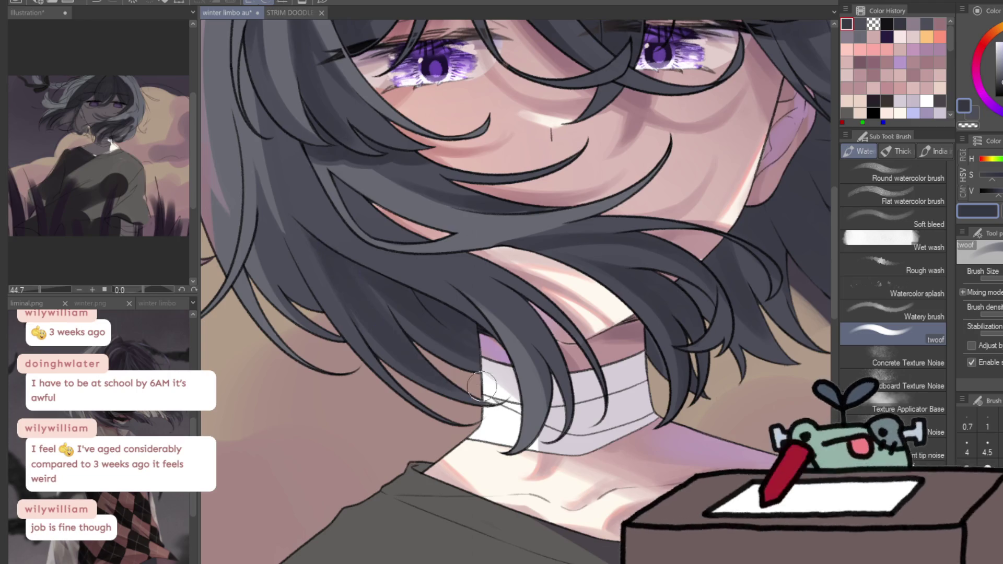
{"action": "key", "text": "h"}
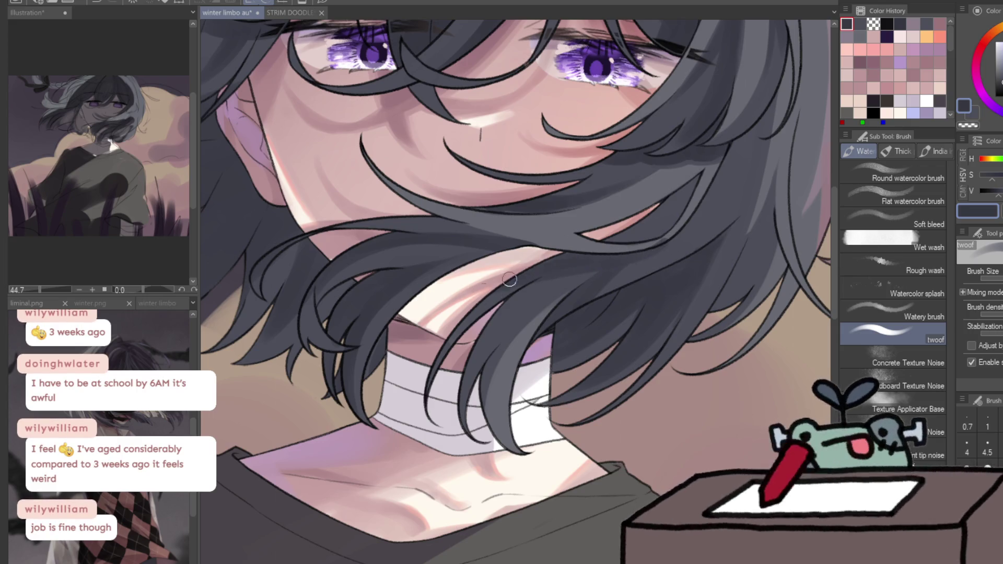
{"action": "left_click_drag", "start_coordinate": [668, 231], "coordinate": [655, 237]}
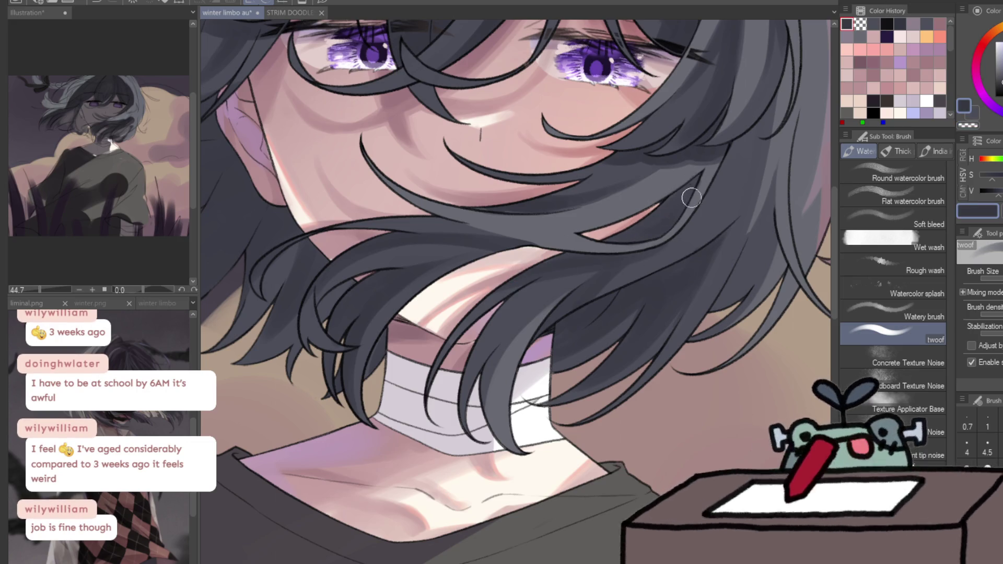
{"action": "left_click_drag", "start_coordinate": [686, 200], "coordinate": [617, 319]}
{"action": "key", "text": "ctrl+0"}
{"action": "key", "text": "b"}
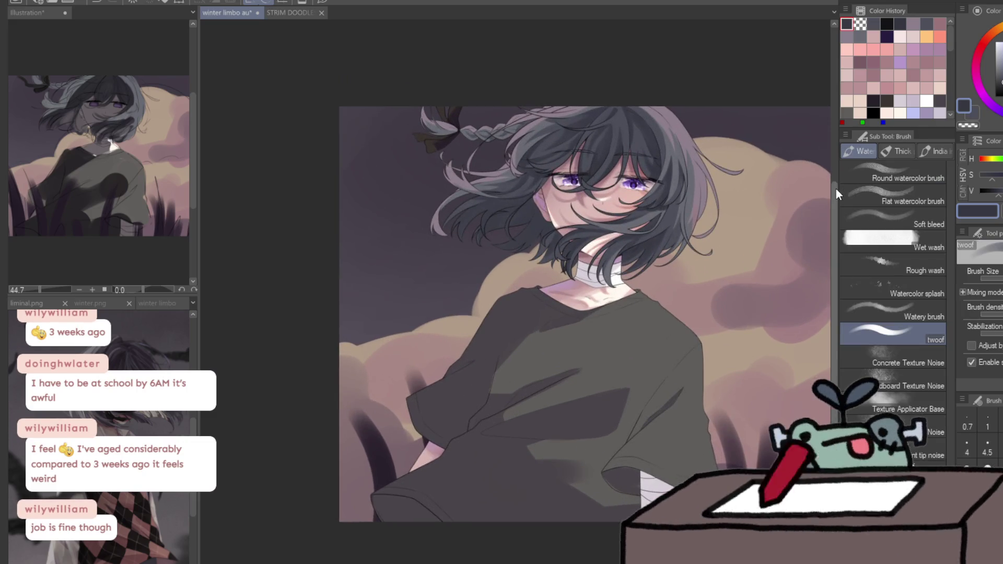
{"action": "left_click", "coordinate": [698, 108]}
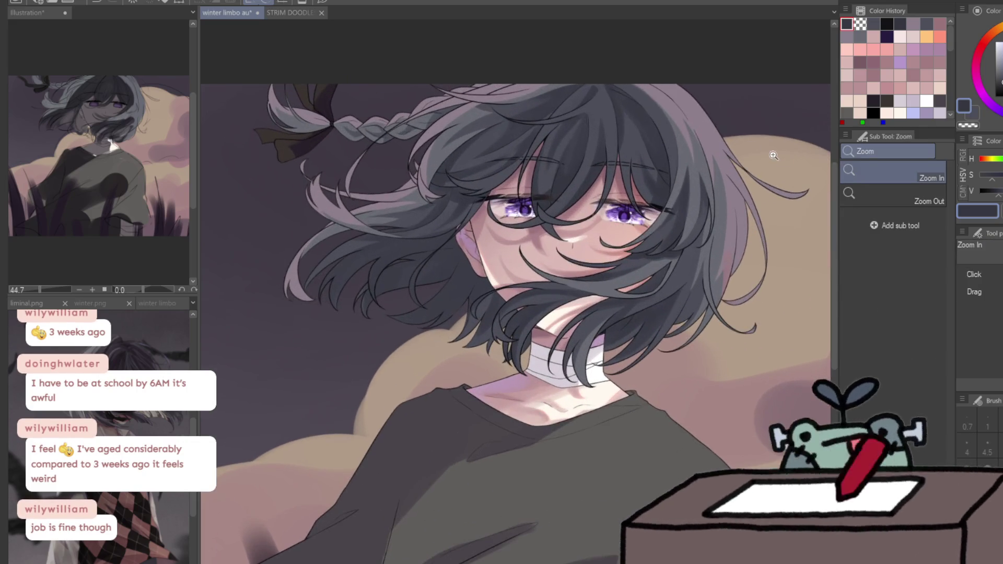
{"action": "left_click", "coordinate": [699, 109]}
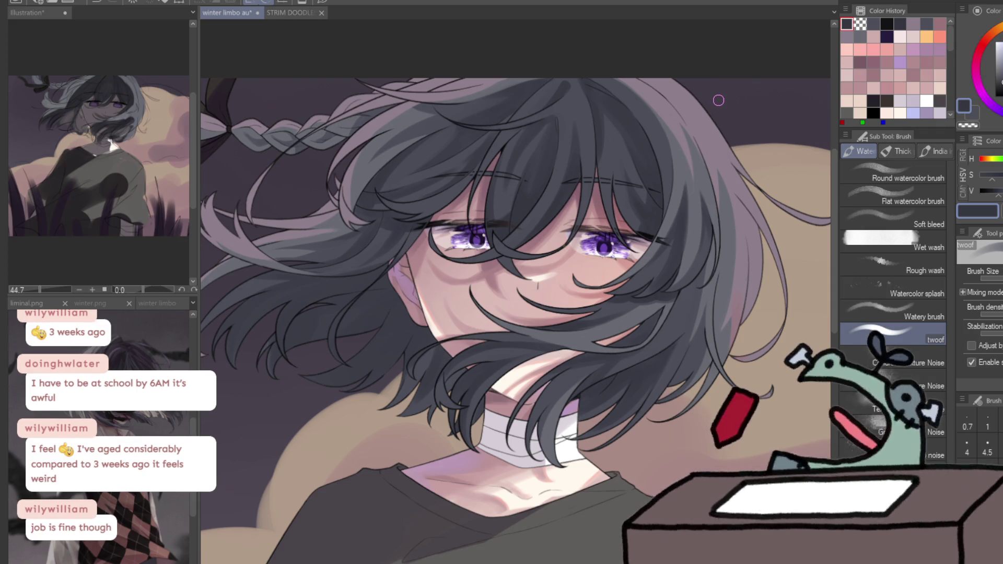
{"action": "scroll", "coordinate": [521, 128], "scroll_direction": "up", "scroll_amount": 2}
{"action": "scroll", "coordinate": [551, 130], "scroll_direction": "up", "scroll_amount": 1}
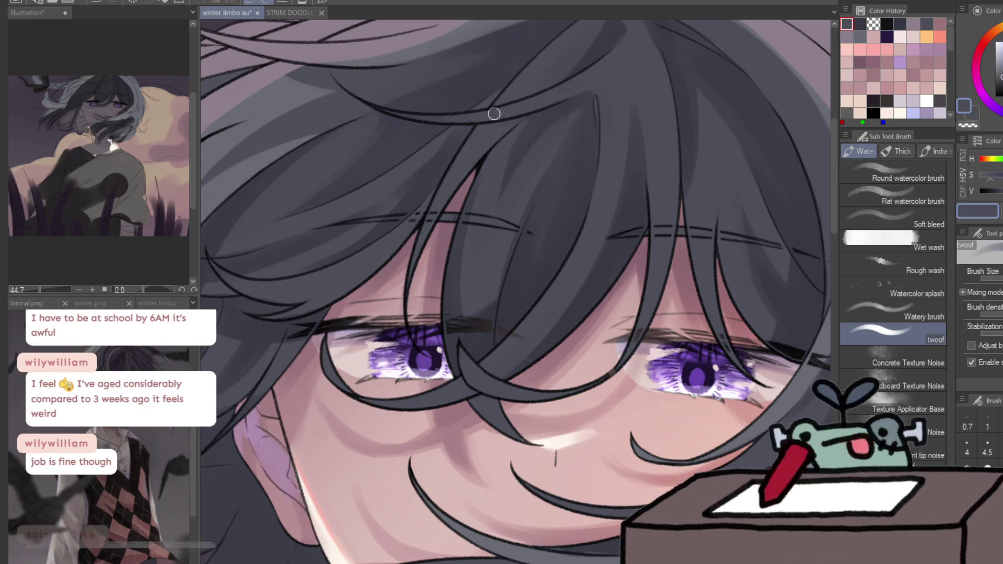
{"action": "scroll", "coordinate": [683, 83], "scroll_direction": "down", "scroll_amount": 3}
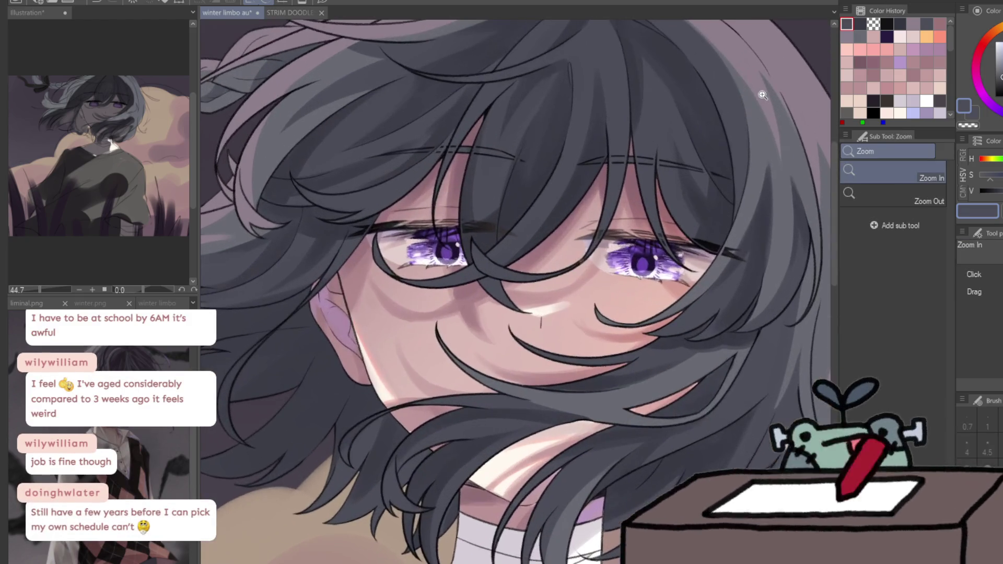
{"action": "scroll", "coordinate": [674, 67], "scroll_direction": "up", "scroll_amount": 3}
{"action": "mouse_move", "coordinate": [665, 35]}
{"action": "left_mouse_down"}
{"action": "mouse_move", "coordinate": [651, 108]}
{"action": "mouse_move", "coordinate": [621, 154]}
{"action": "mouse_move", "coordinate": [586, 119]}
{"action": "left_mouse_up"}
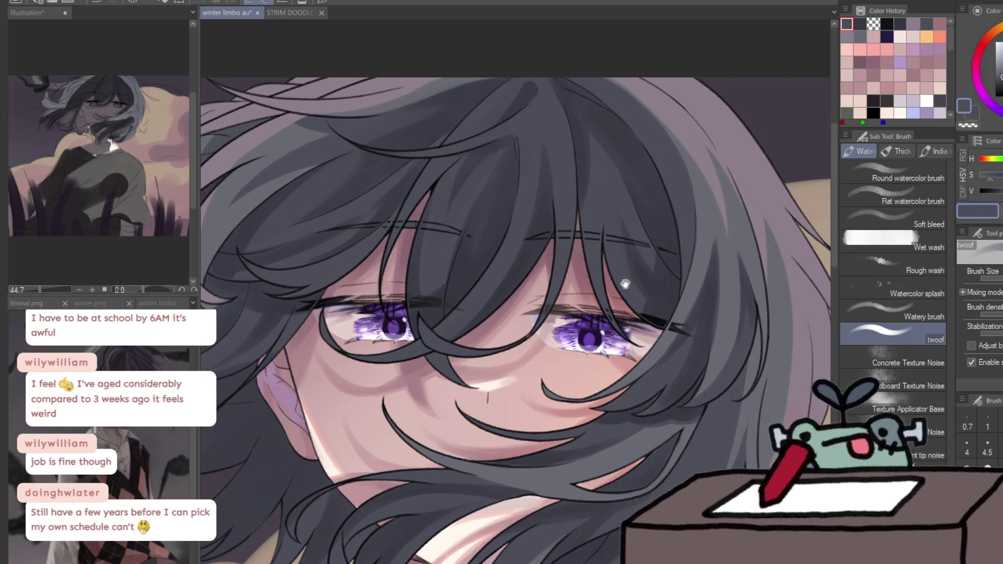
{"action": "left_click_drag", "start_coordinate": [627, 278], "coordinate": [689, 279]}
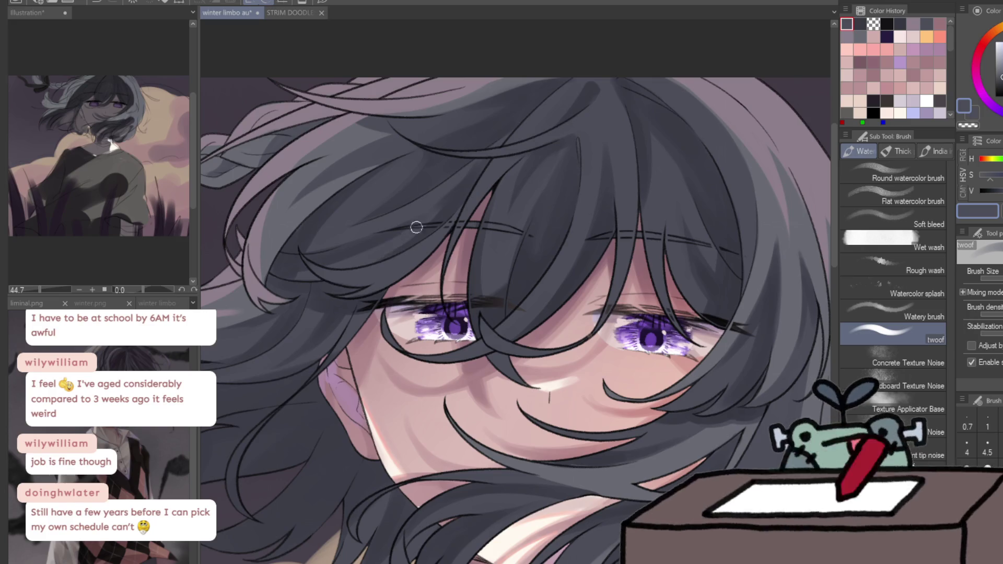
{"action": "key", "text": "ctrl+space"}
{"action": "left_click_drag", "start_coordinate": [399, 225], "coordinate": [365, 235]}
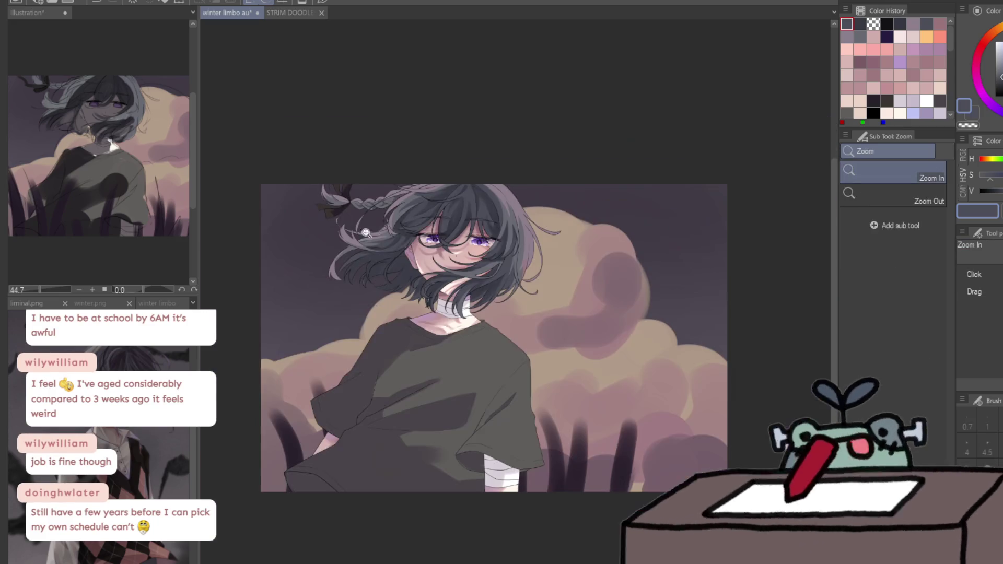
Zoom into the face and eyedrop a dark grey from the hair as the painting colour
{"action": "left_click", "coordinate": [455, 232]}
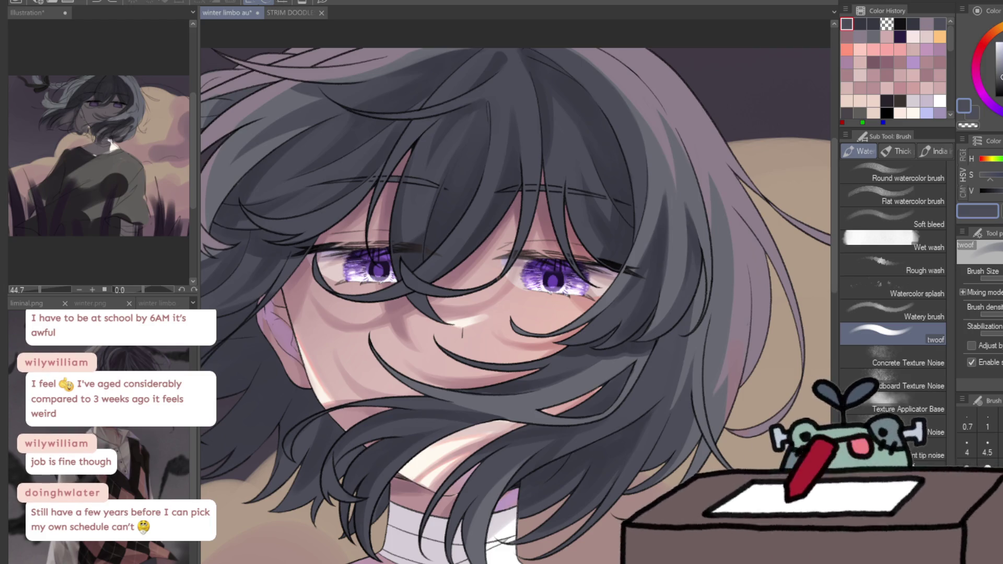
{"action": "scroll", "coordinate": [653, 334], "scroll_direction": "left", "scroll_amount": 3}
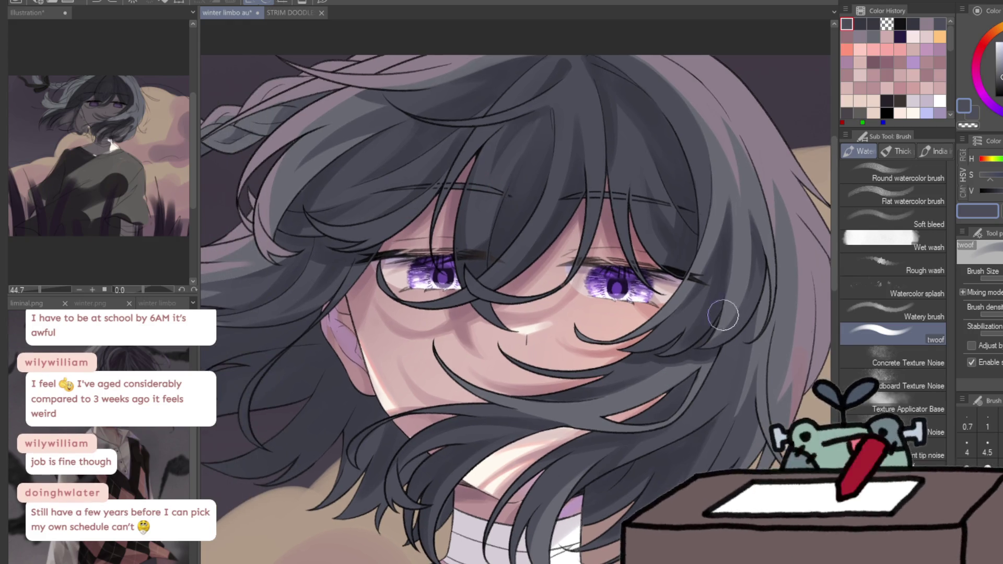
{"action": "left_click", "coordinate": [703, 338], "text": "ctrl+alt"}
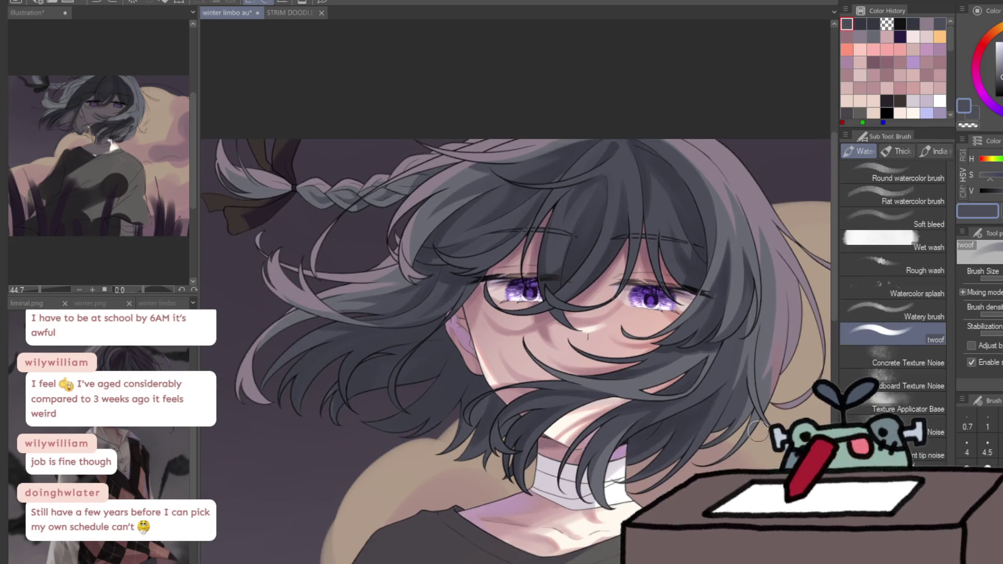
{"action": "left_click", "coordinate": [538, 366], "text": "ctrl"}
{"action": "left_click", "coordinate": [598, 219], "text": "alt"}
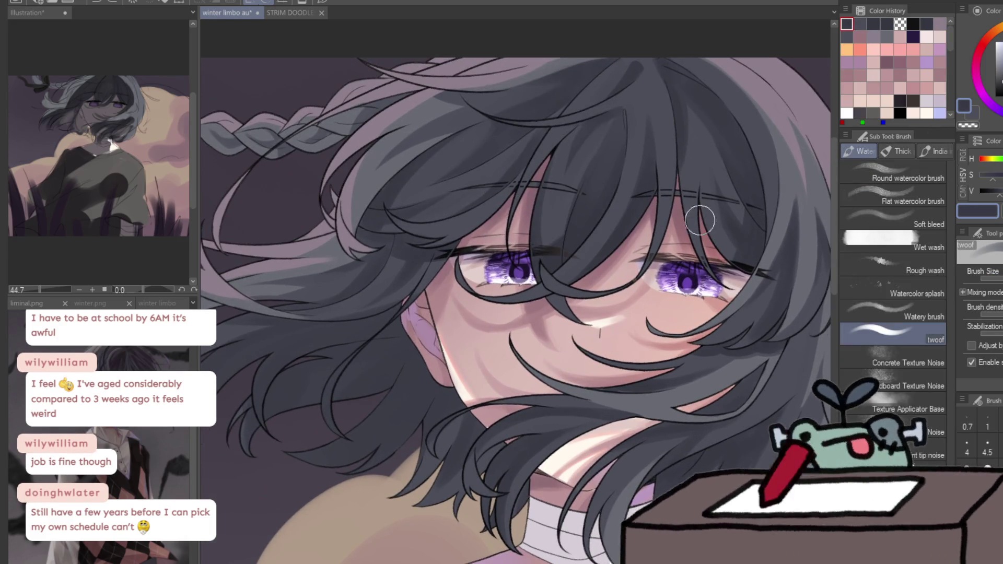
{"action": "left_click_drag", "start_coordinate": [798, 263], "coordinate": [670, 246]}
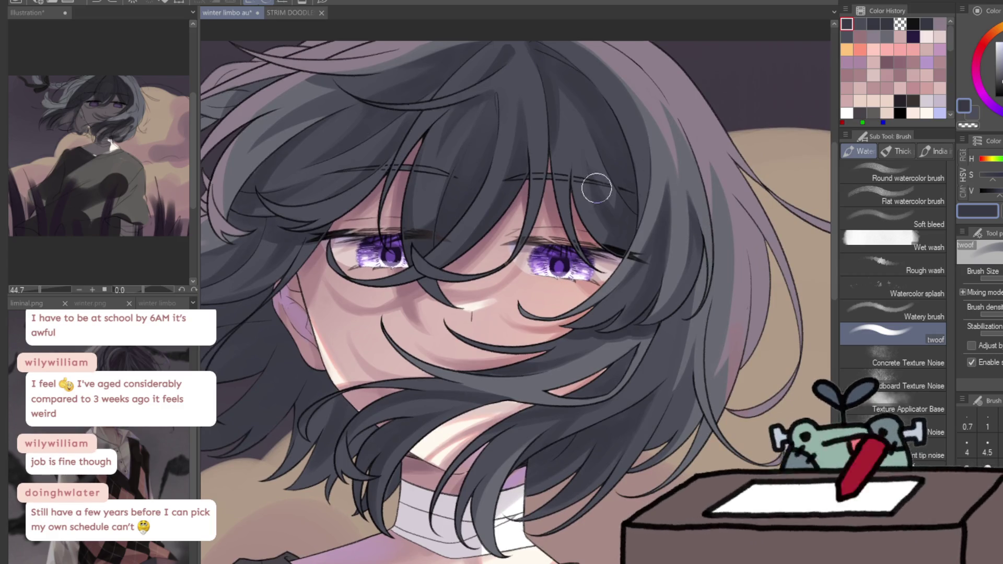
{"action": "left_click", "coordinate": [621, 165], "text": "alt"}
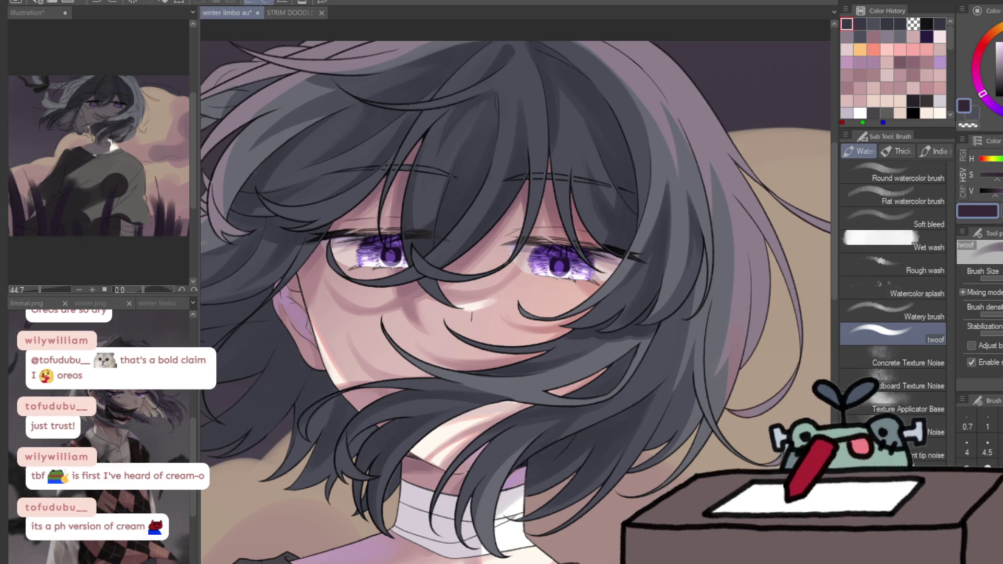
Paste a Butter Cream crackers picture from the clipboard as a new Illustration2 canvas
{"action": "key", "text": "ctrl+shift+v"}
Zoom the Butter Cream picture, then paste a SkyFlakes cracker picture as a new canvas and zoom in
{"action": "scroll", "coordinate": [322, 233], "scroll_direction": "up", "scroll_amount": 2}
{"action": "scroll", "coordinate": [322, 233], "scroll_direction": "up", "scroll_amount": 2}
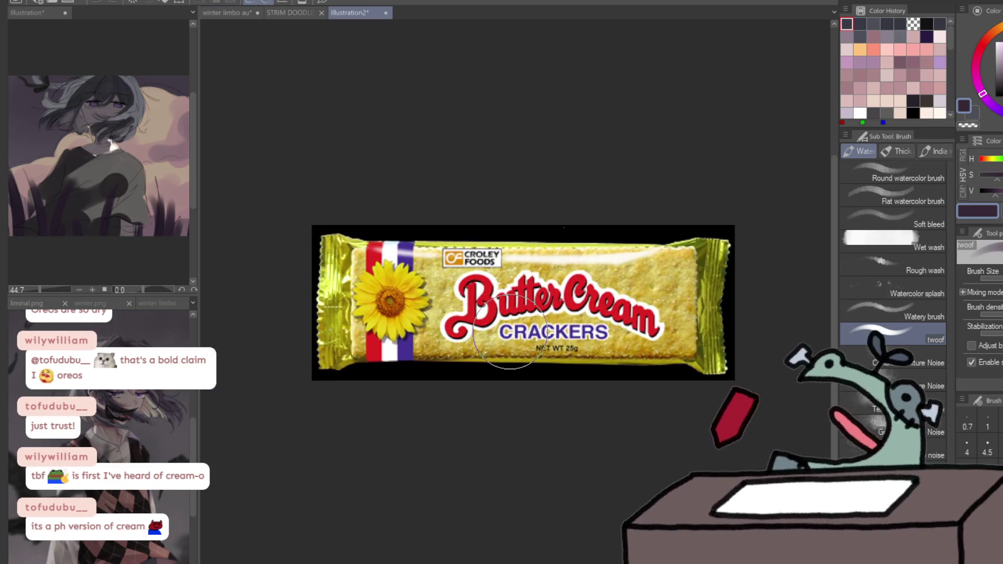
{"action": "scroll", "coordinate": [322, 234], "scroll_direction": "up", "scroll_amount": 2}
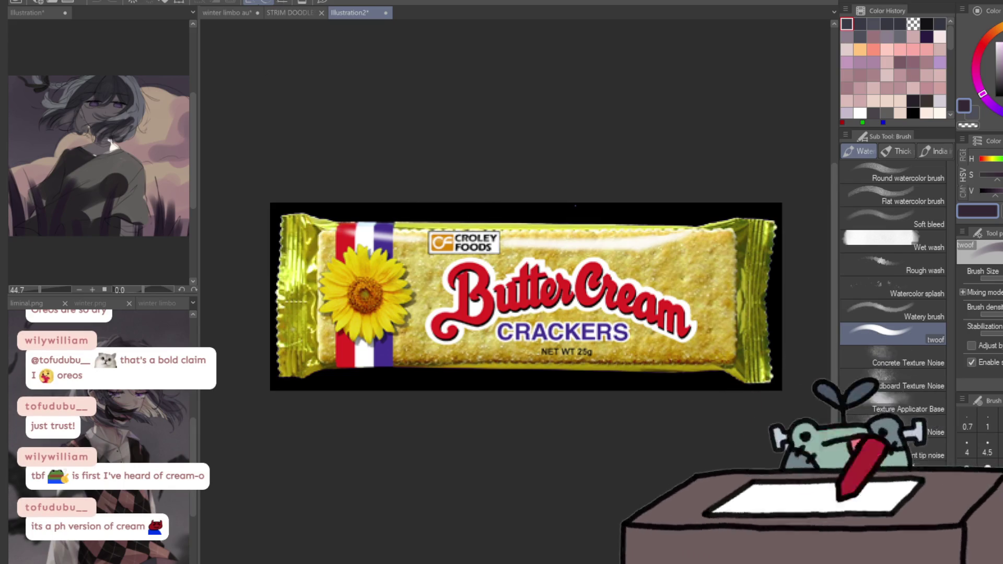
{"action": "key", "text": "ctrl+shift+v"}
{"action": "scroll", "coordinate": [441, 367], "scroll_direction": "up", "scroll_amount": 2}
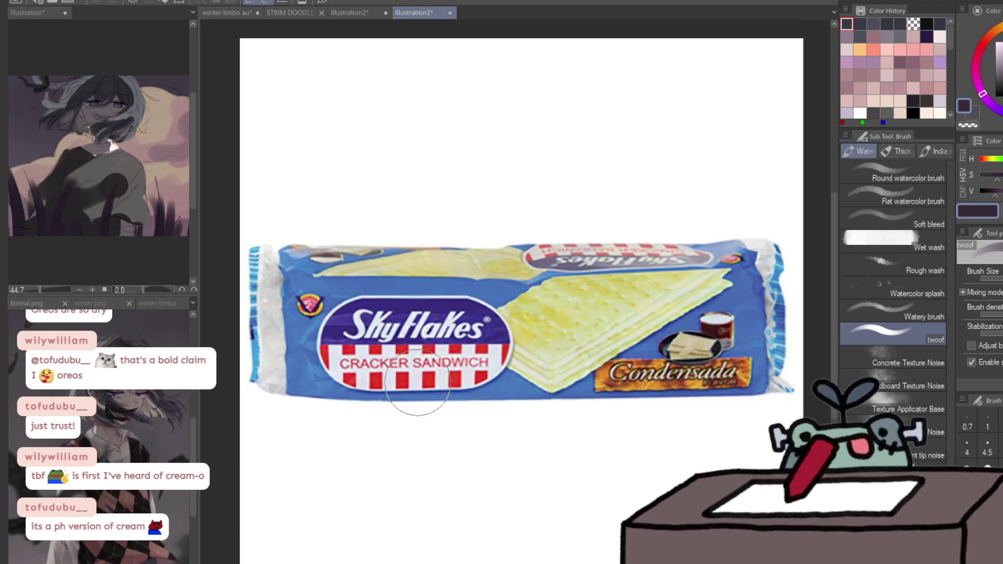
{"action": "scroll", "coordinate": [442, 367], "scroll_direction": "up", "scroll_amount": 2}
{"action": "scroll", "coordinate": [441, 367], "scroll_direction": "up", "scroll_amount": 2}
{"action": "scroll", "coordinate": [441, 368], "scroll_direction": "up", "scroll_amount": 1}
{"action": "scroll", "coordinate": [455, 361], "scroll_direction": "up", "scroll_amount": 2}
{"action": "scroll", "coordinate": [481, 347], "scroll_direction": "up", "scroll_amount": 1}
{"action": "scroll", "coordinate": [500, 338], "scroll_direction": "up", "scroll_amount": 1}
Inspect the cracker plate and Condensada label, then close the SkyFlakes canvas
{"action": "scroll", "coordinate": [500, 339], "scroll_direction": "down", "scroll_amount": 1}
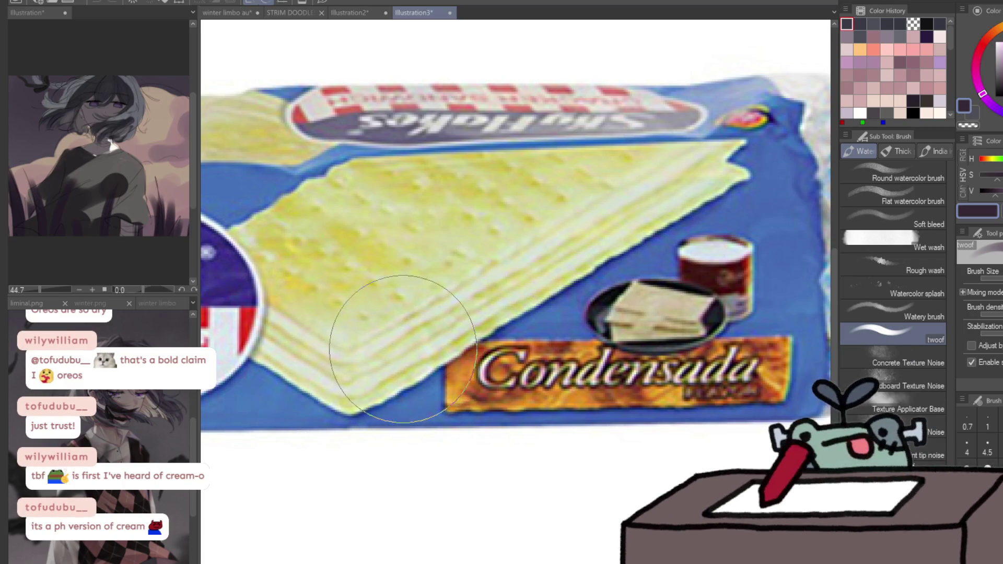
{"action": "scroll", "coordinate": [361, 334], "scroll_direction": "up", "scroll_amount": 1}
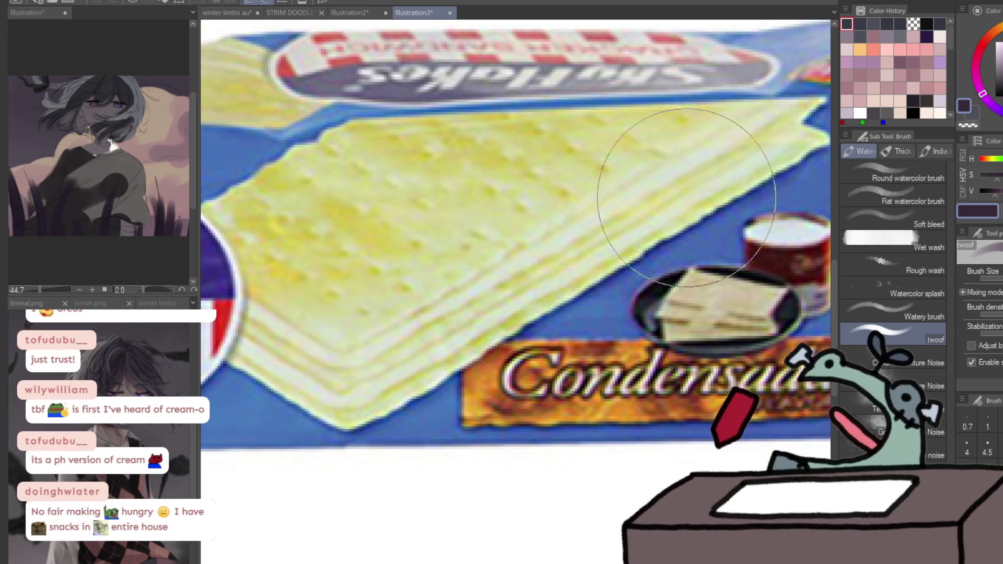
{"action": "scroll", "coordinate": [281, 360], "scroll_direction": "down", "scroll_amount": 2}
{"action": "scroll", "coordinate": [281, 359], "scroll_direction": "up", "scroll_amount": 3}
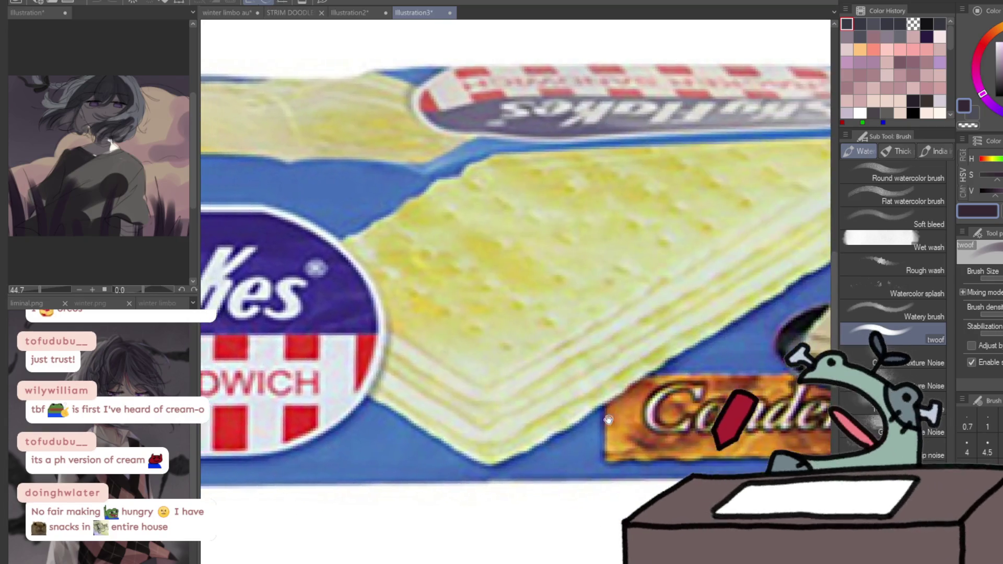
{"action": "left_click_drag", "start_coordinate": [609, 420], "coordinate": [344, 380]}
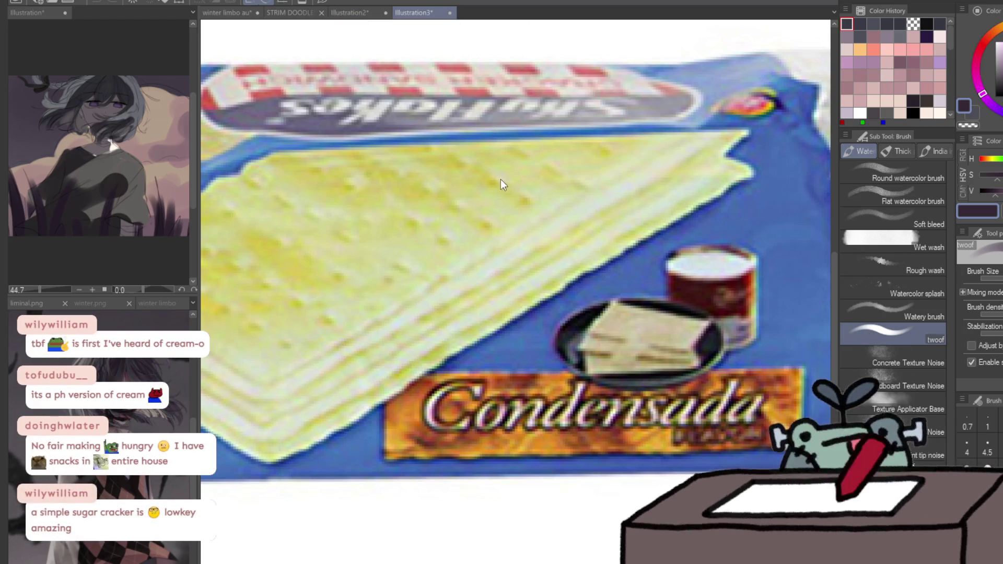
{"action": "key", "text": "ctrl+w"}
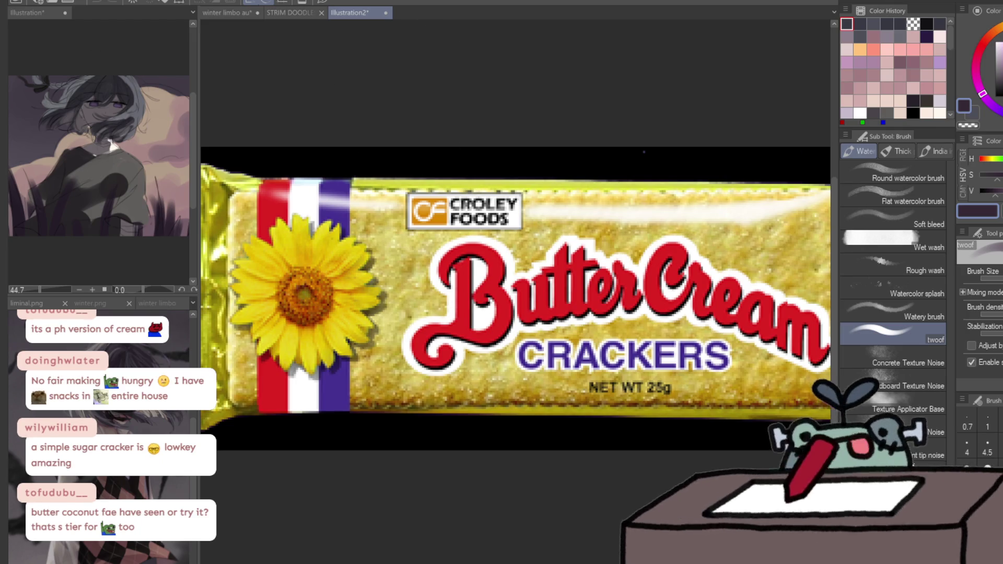
Paste the Cream-O package picture, zoom in, then close it and the Butter Cream canvas
{"action": "key", "text": "ctrl+shift+v"}
{"action": "scroll", "coordinate": [667, 475], "scroll_direction": "up", "scroll_amount": 2}
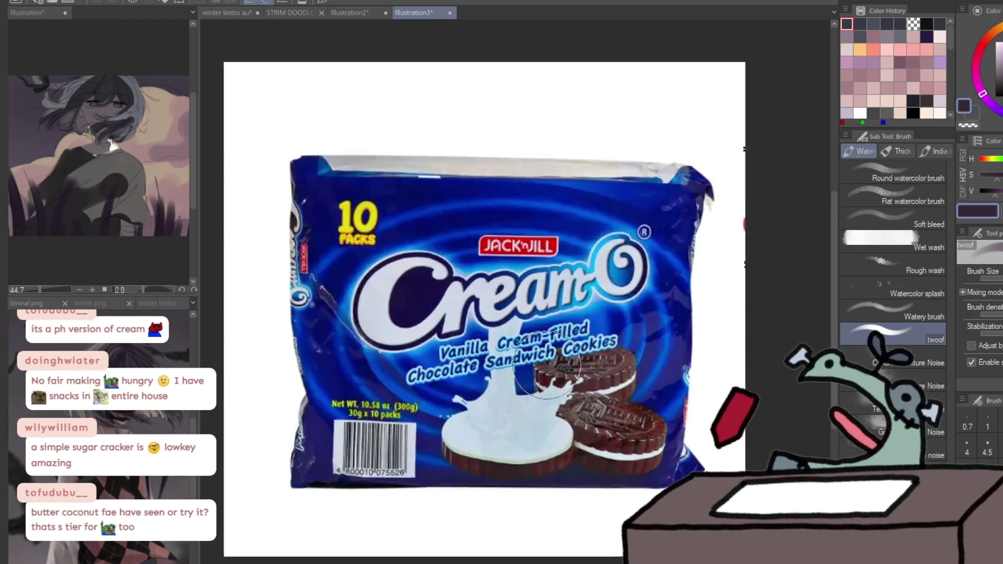
{"action": "scroll", "coordinate": [666, 474], "scroll_direction": "up", "scroll_amount": 2}
{"action": "scroll", "coordinate": [666, 474], "scroll_direction": "up", "scroll_amount": 2}
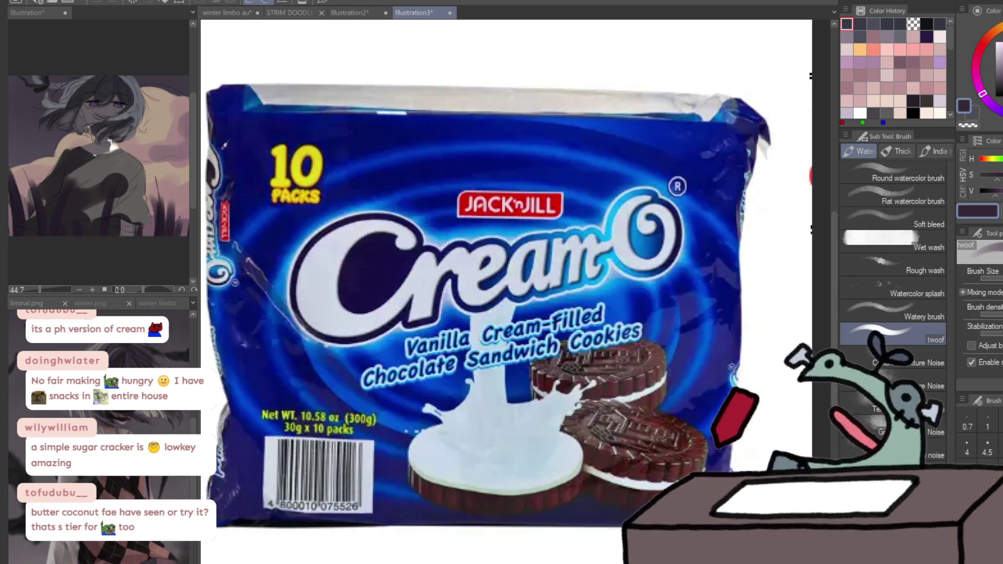
{"action": "scroll", "coordinate": [667, 449], "scroll_direction": "up", "scroll_amount": 2}
{"action": "scroll", "coordinate": [666, 449], "scroll_direction": "up", "scroll_amount": 2}
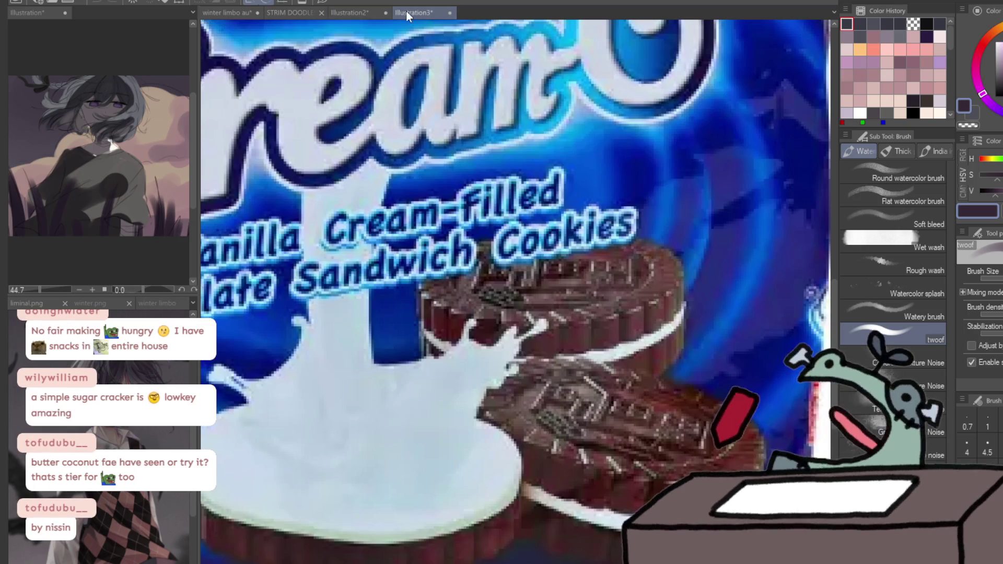
{"action": "key", "text": "ctrl+w"}
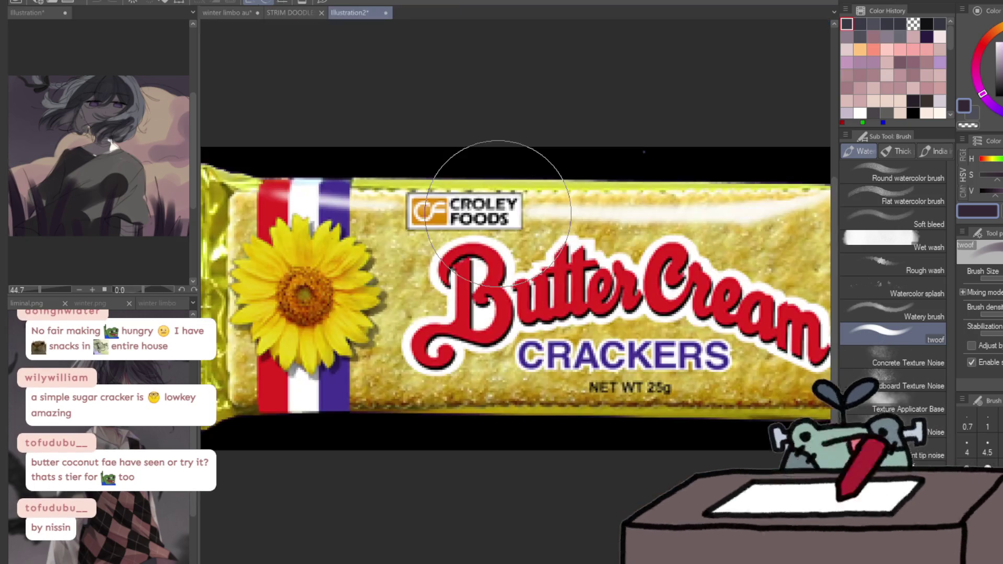
{"action": "key", "text": "ctrl+w"}
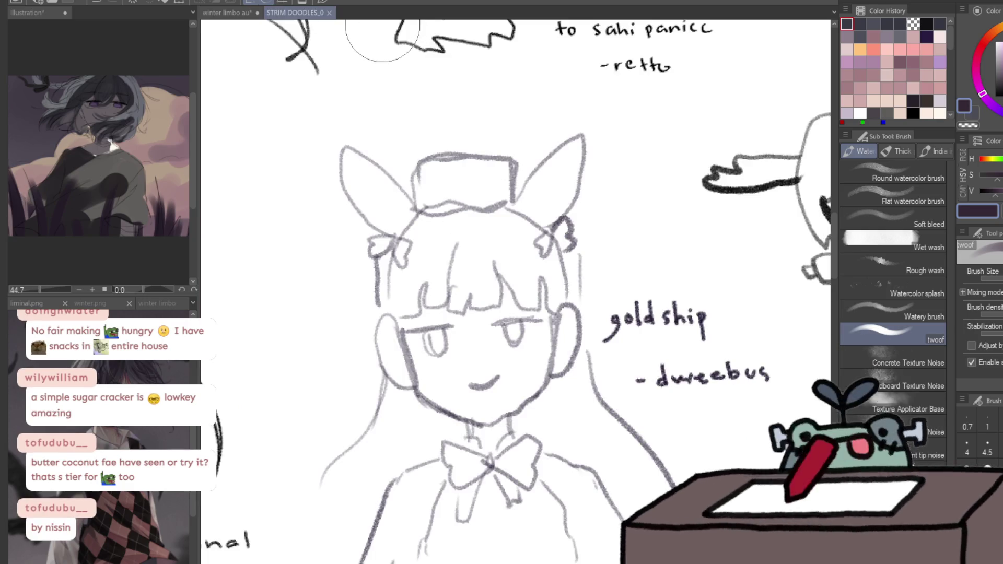
Close the STRIM DOODLES_0 file to bring back the winter limbo au portrait
{"action": "key", "text": "ctrl+w"}
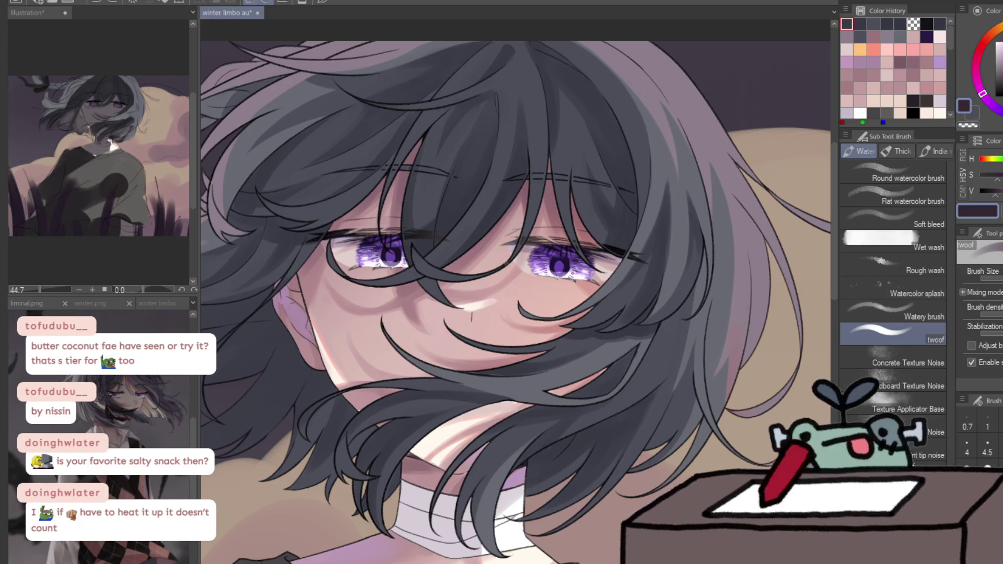
{"action": "key", "text": "ctrl+v"}
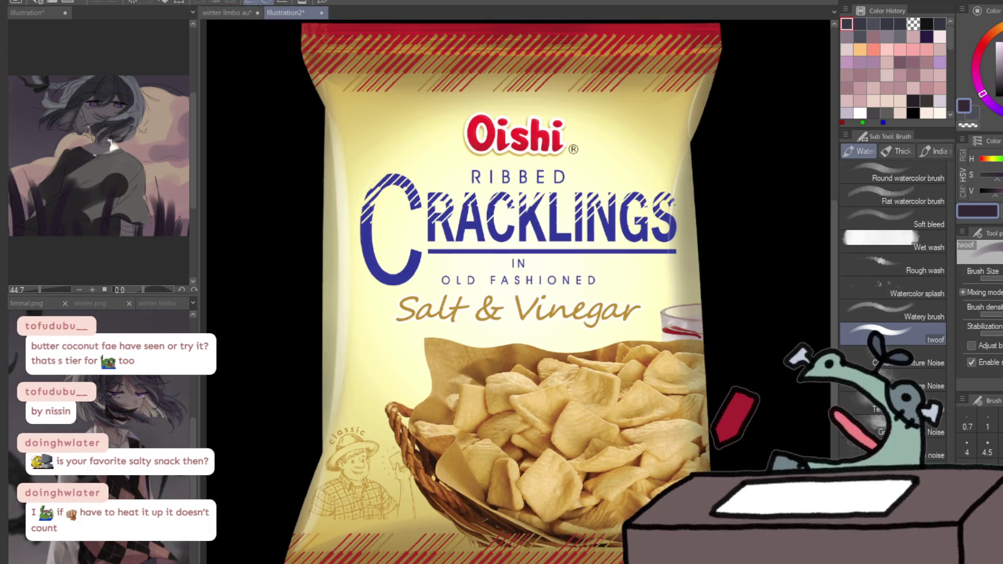
{"action": "key", "text": "ctrl+0"}
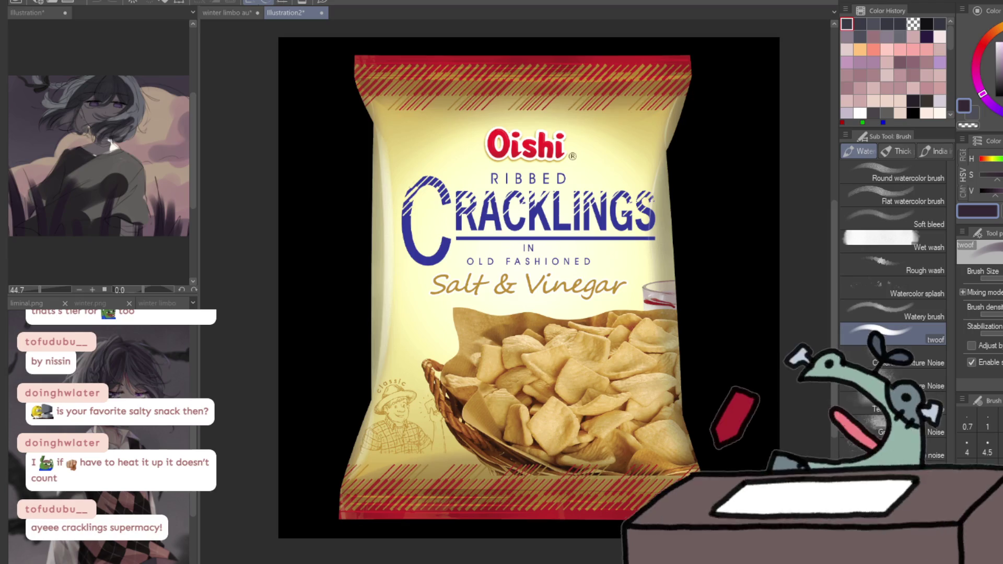
{"action": "key", "text": "ctrl+shift+v"}
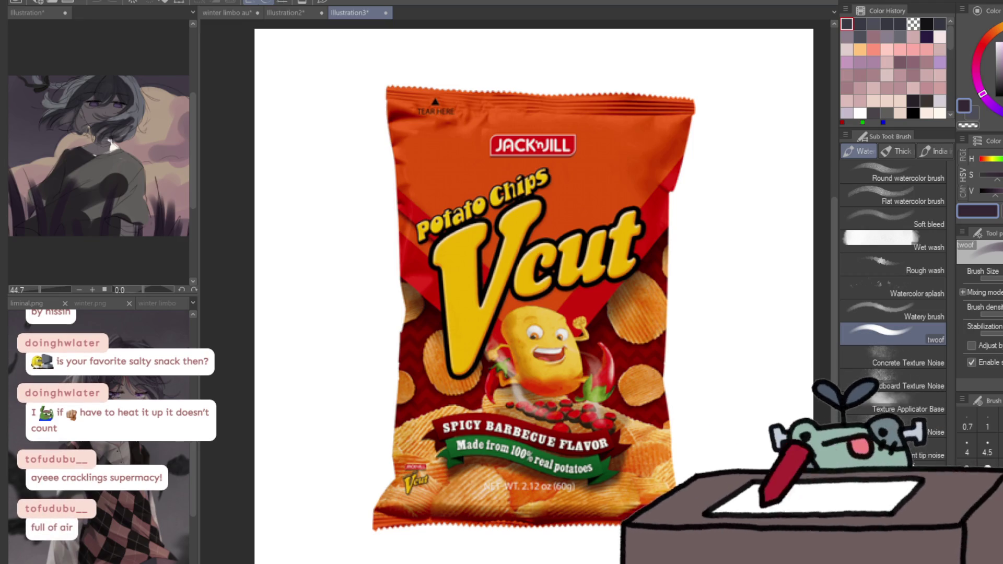
{"action": "left_click", "coordinate": [291, 12]}
{"action": "left_click", "coordinate": [360, 15]}
{"action": "left_click", "coordinate": [293, 14]}
{"action": "left_click", "coordinate": [351, 17]}
{"action": "left_click", "coordinate": [300, 17]}
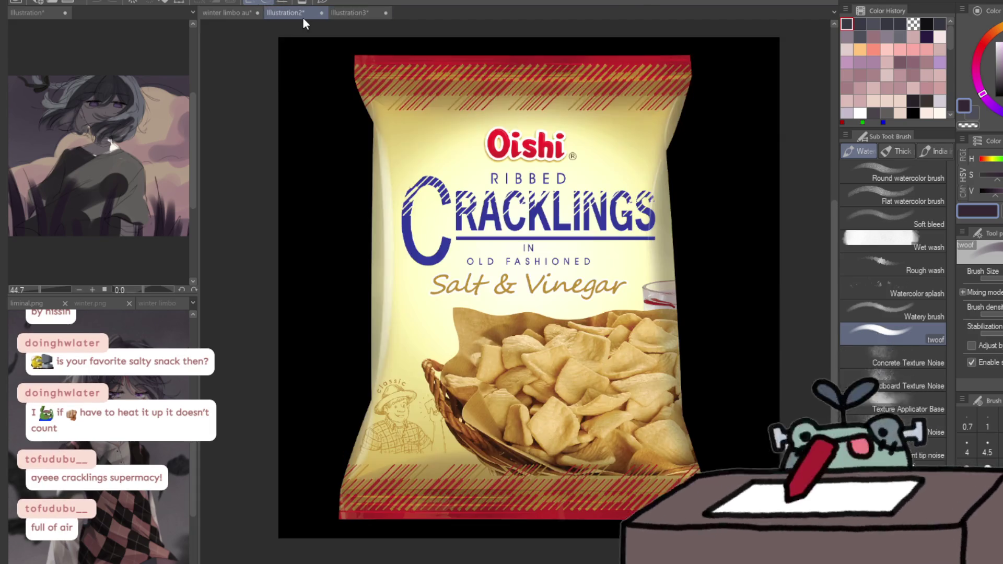
{"action": "left_click", "coordinate": [347, 18]}
{"action": "left_click", "coordinate": [297, 17]}
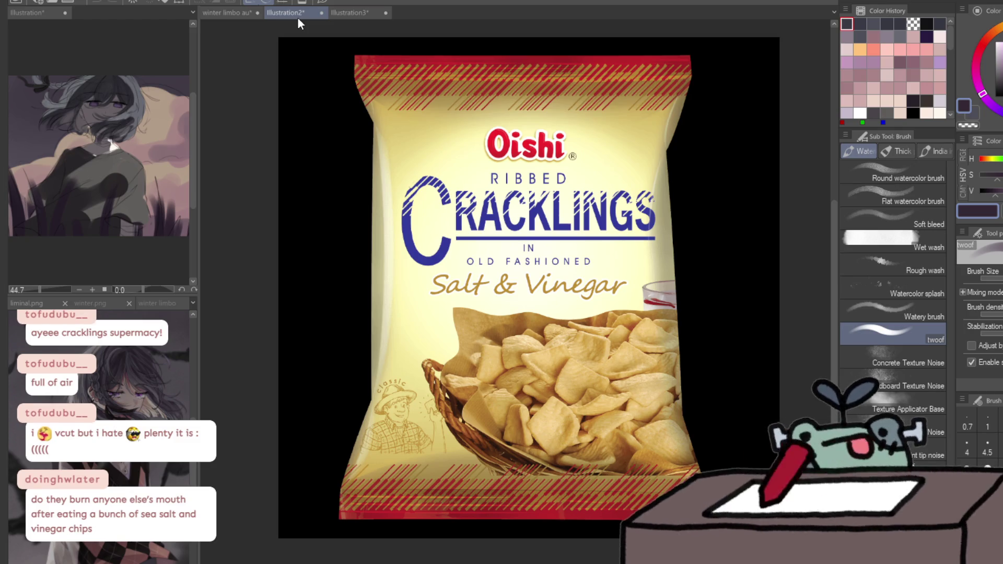
{"action": "scroll", "coordinate": [677, 350], "scroll_direction": "up", "scroll_amount": 4}
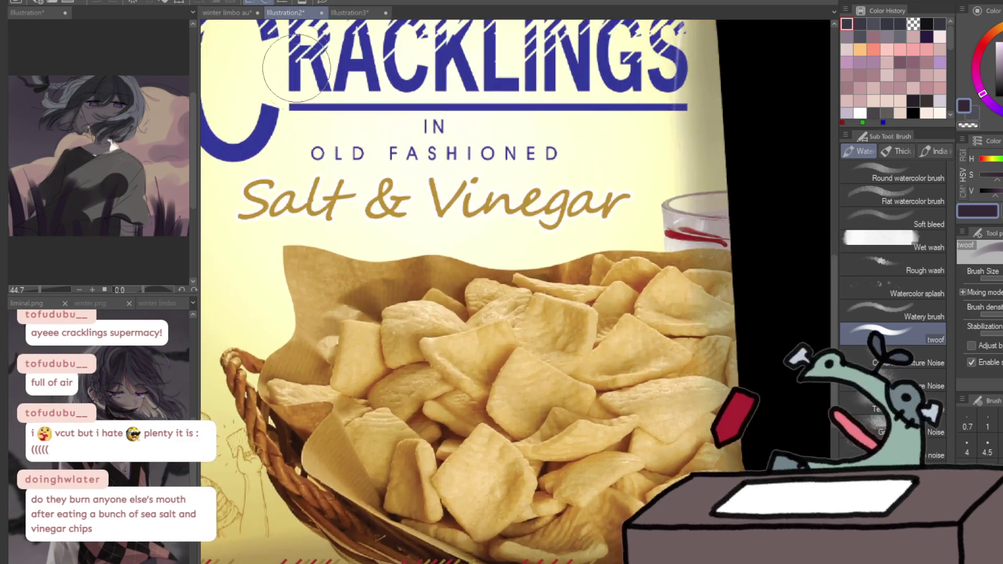
{"action": "left_click", "coordinate": [345, 14]}
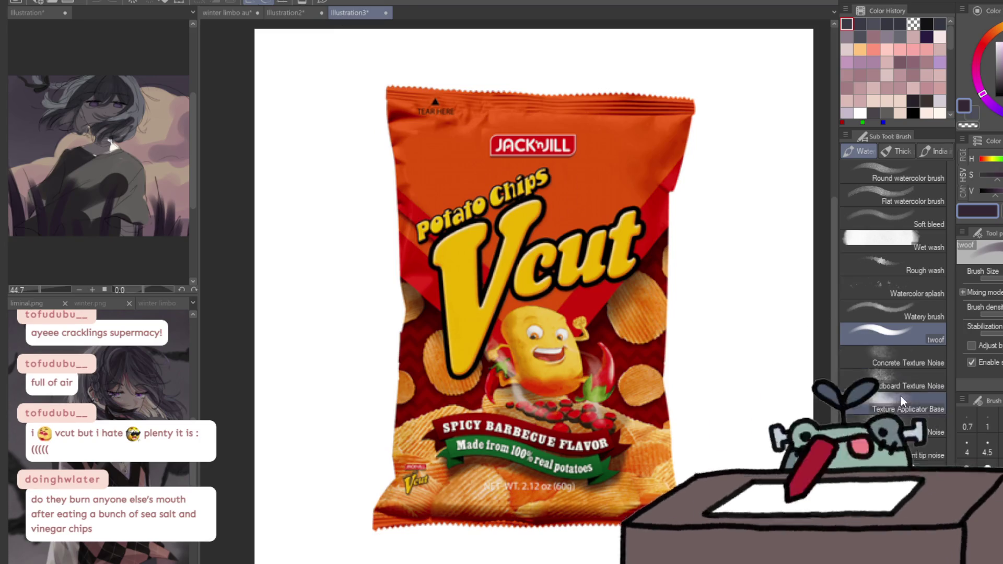
{"action": "scroll", "coordinate": [712, 414], "scroll_direction": "up", "scroll_amount": 3}
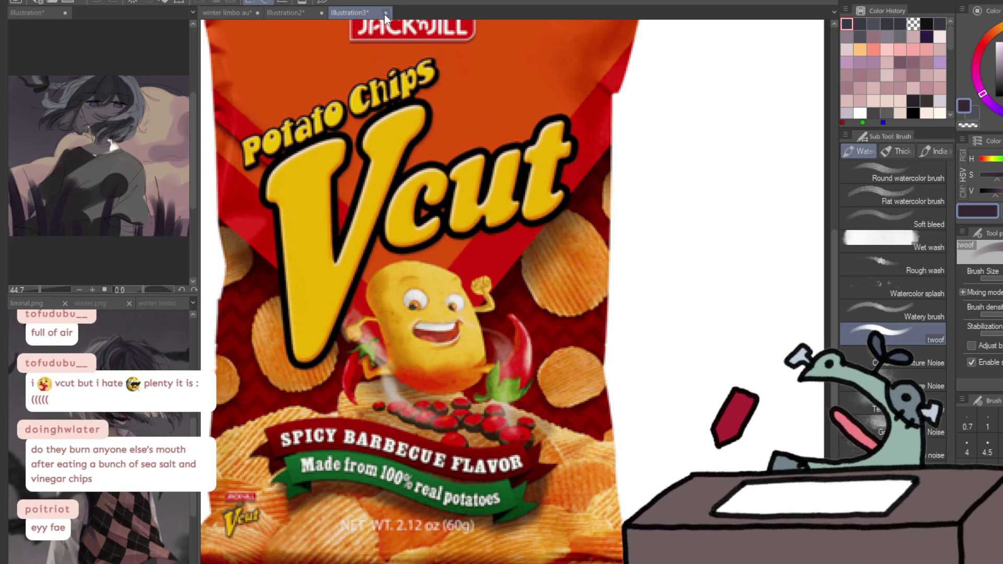
{"action": "key", "text": "ctrl+w"}
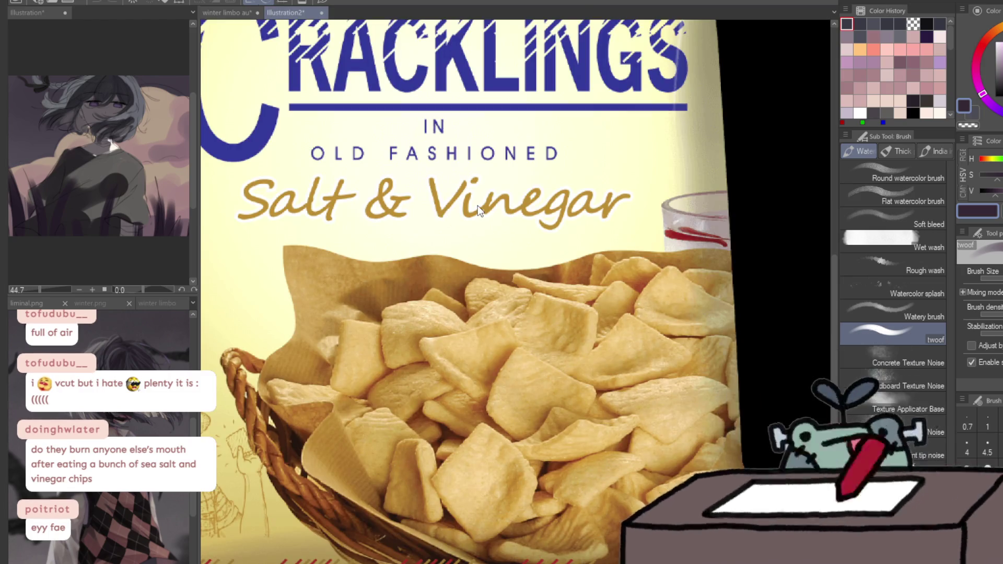
{"action": "key", "text": "ctrl+w"}
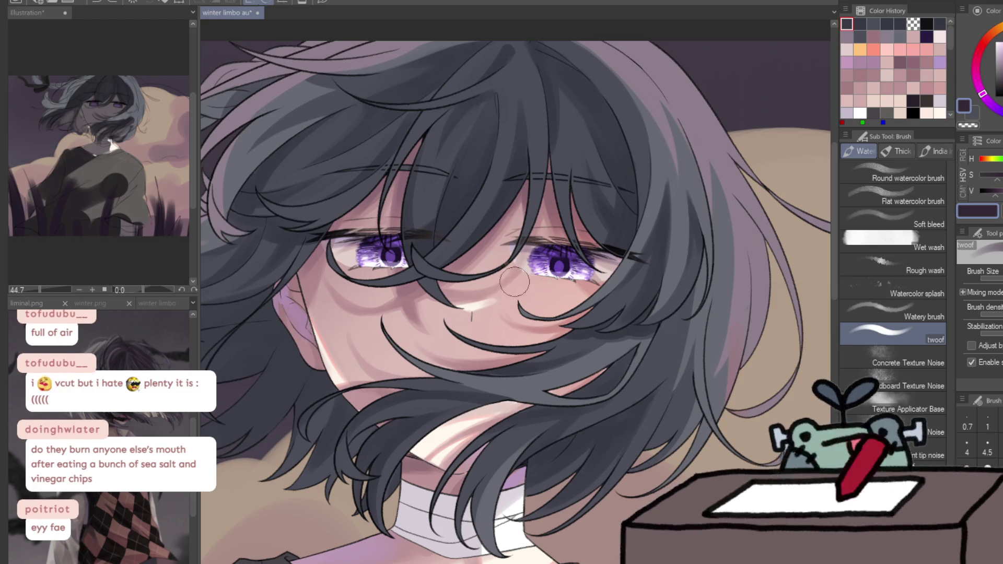
Mirror the view, enlarge the 'twoof' watercolor brush, and soften and darken the top hair strands
{"action": "key", "text": "h"}
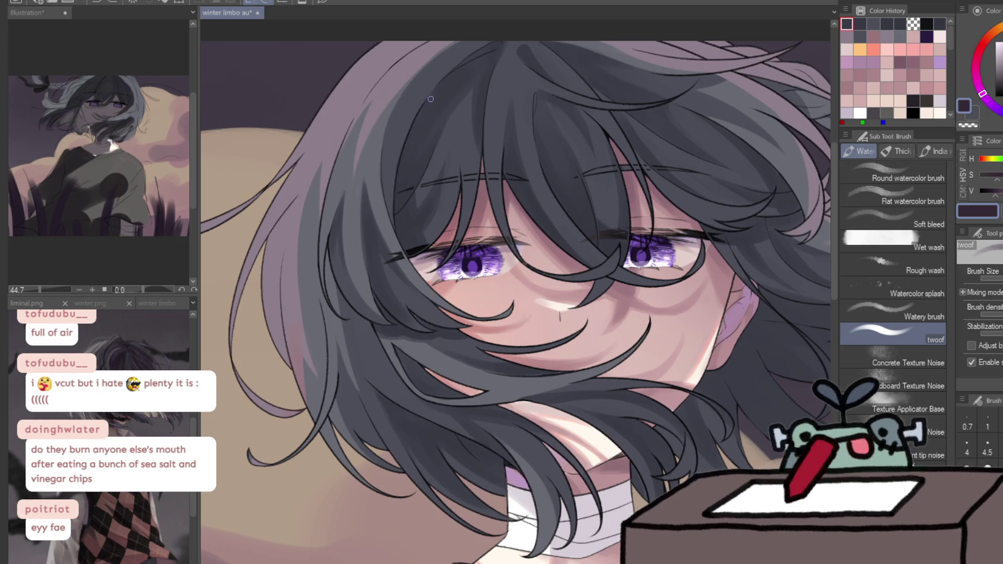
{"action": "scroll", "coordinate": [427, 102], "scroll_direction": "up", "scroll_amount": 2}
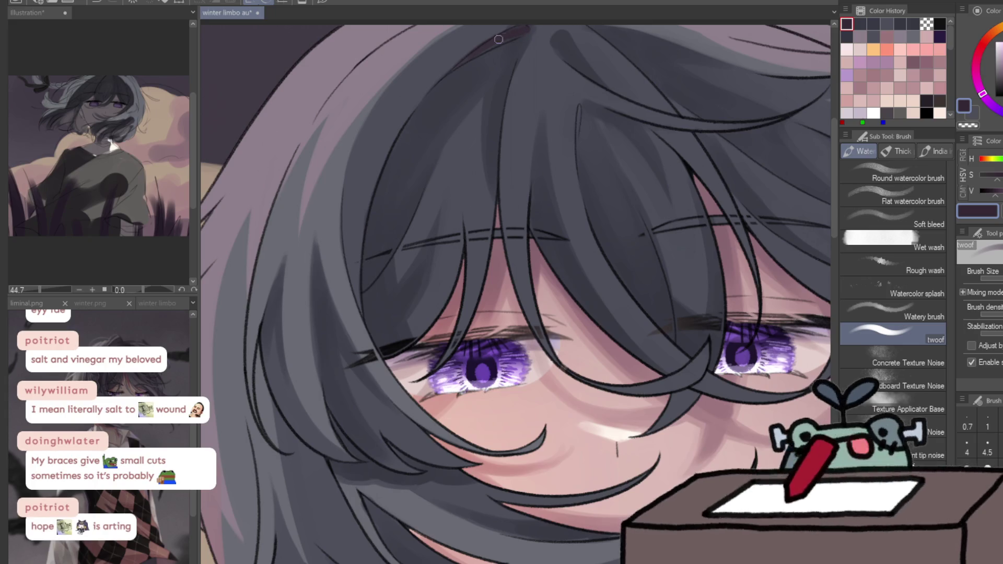
{"action": "left_click_drag", "start_coordinate": [504, 38], "coordinate": [527, 32]}
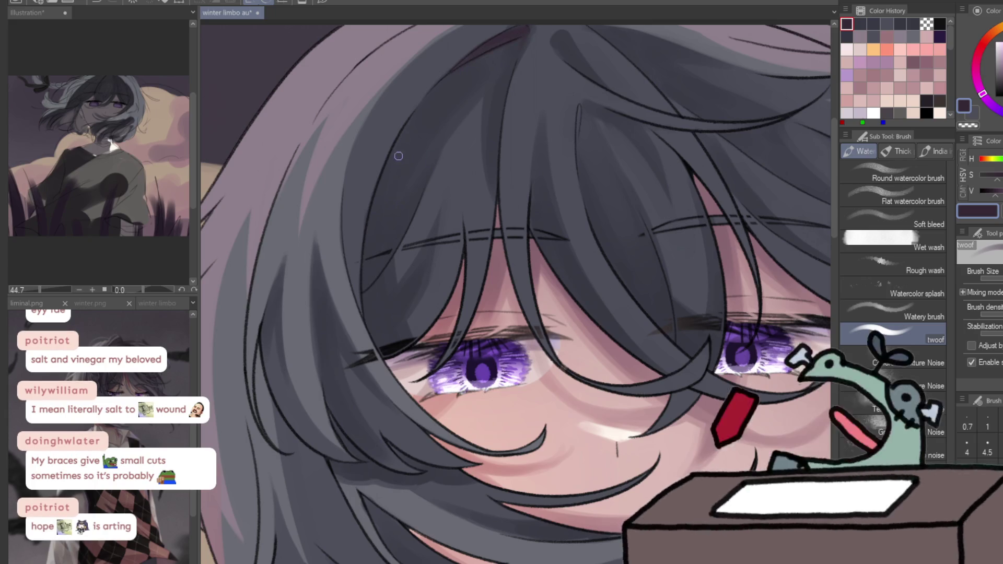
{"action": "key", "text": "bracketright"}
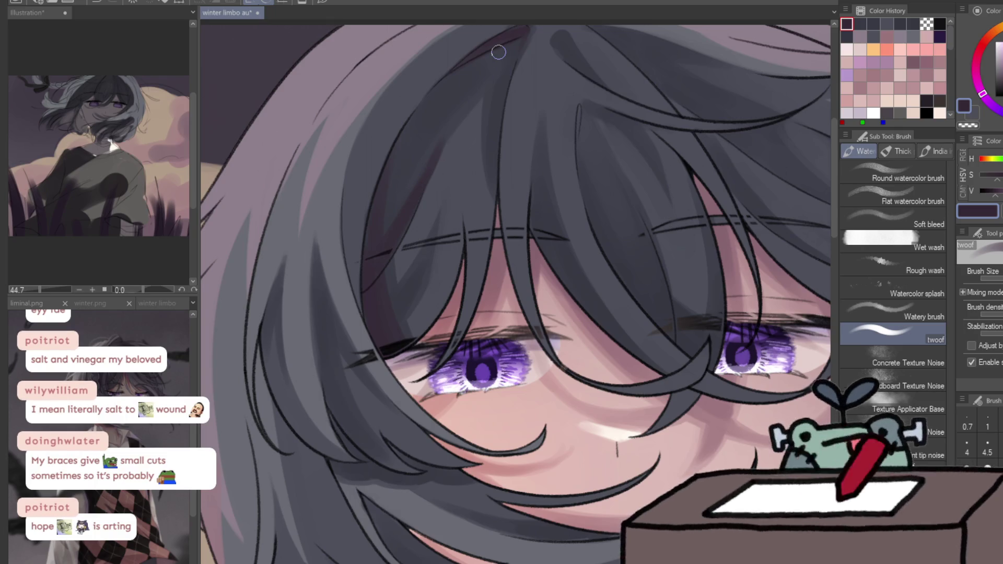
{"action": "key", "text": "g"}
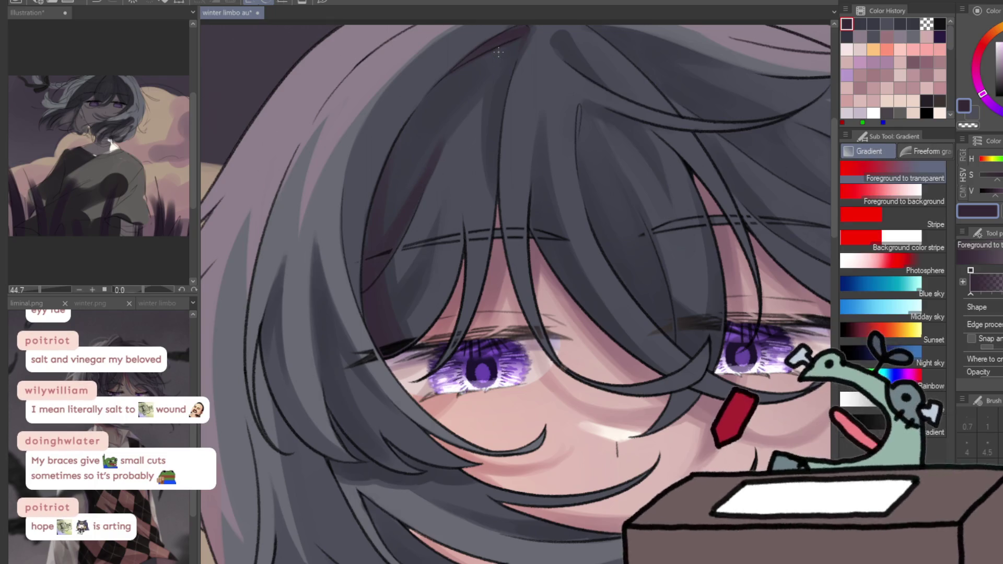
{"action": "key", "text": "h"}
{"action": "key", "text": "b"}
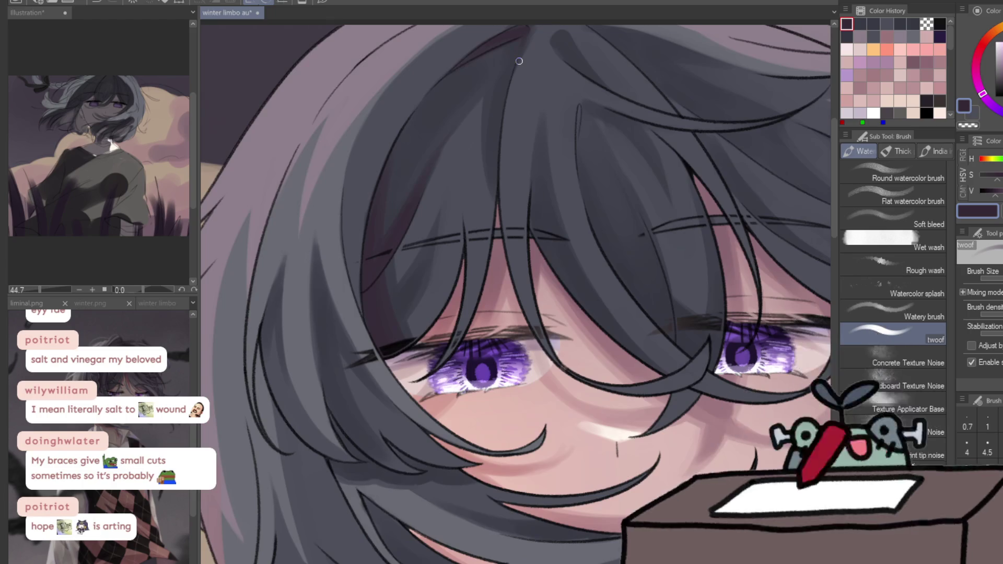
{"action": "key", "text": "h"}
{"action": "left_click_drag", "start_coordinate": [490, 72], "coordinate": [481, 95]}
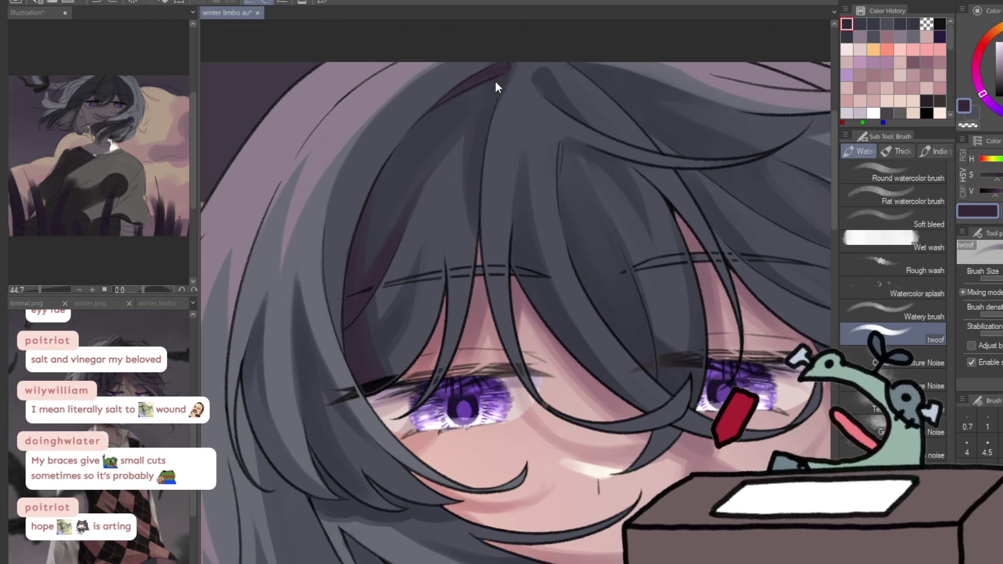
{"action": "left_click_drag", "start_coordinate": [471, 170], "coordinate": [491, 91]}
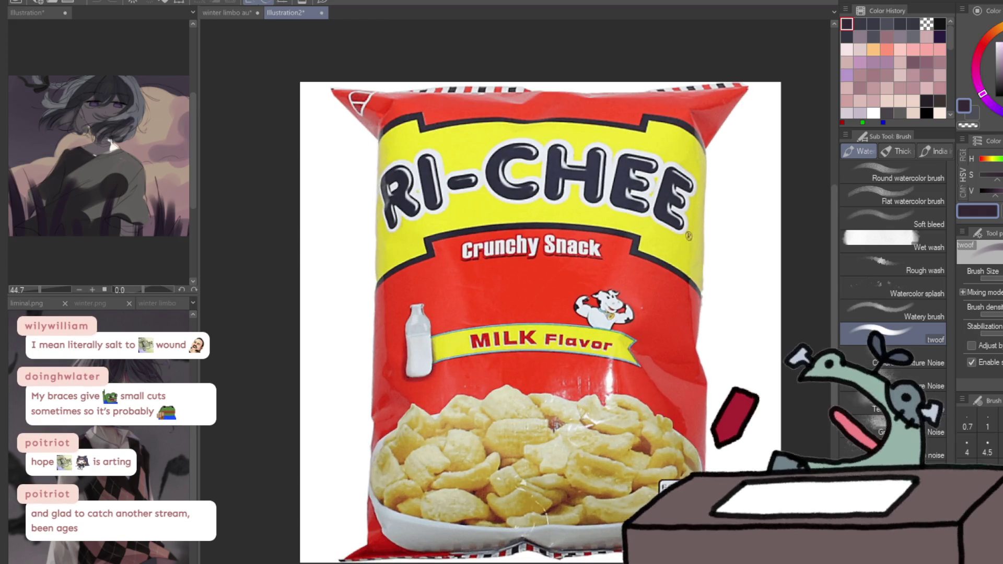
{"action": "scroll", "coordinate": [539, 547], "scroll_direction": "up", "scroll_amount": 1}
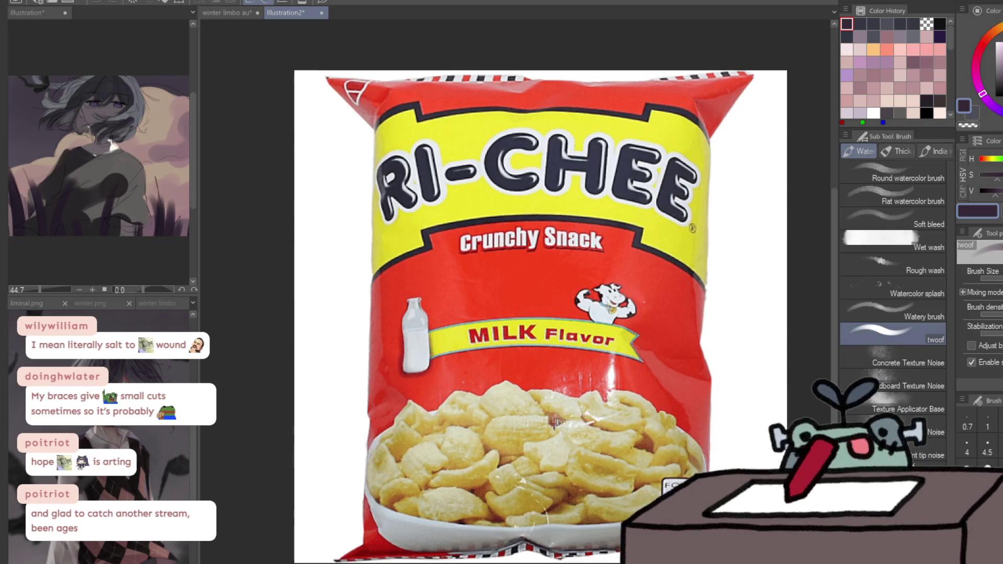
{"action": "scroll", "coordinate": [539, 547], "scroll_direction": "up", "scroll_amount": 1}
{"action": "scroll", "coordinate": [539, 547], "scroll_direction": "up", "scroll_amount": 1}
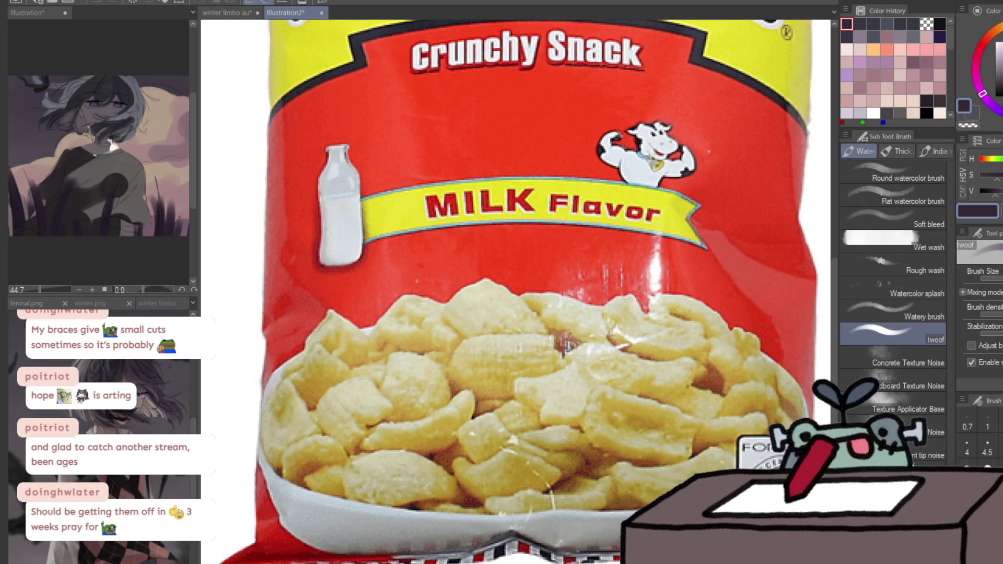
{"action": "key", "text": "ctrl+minus"}
{"action": "key", "text": "ctrl+minus"}
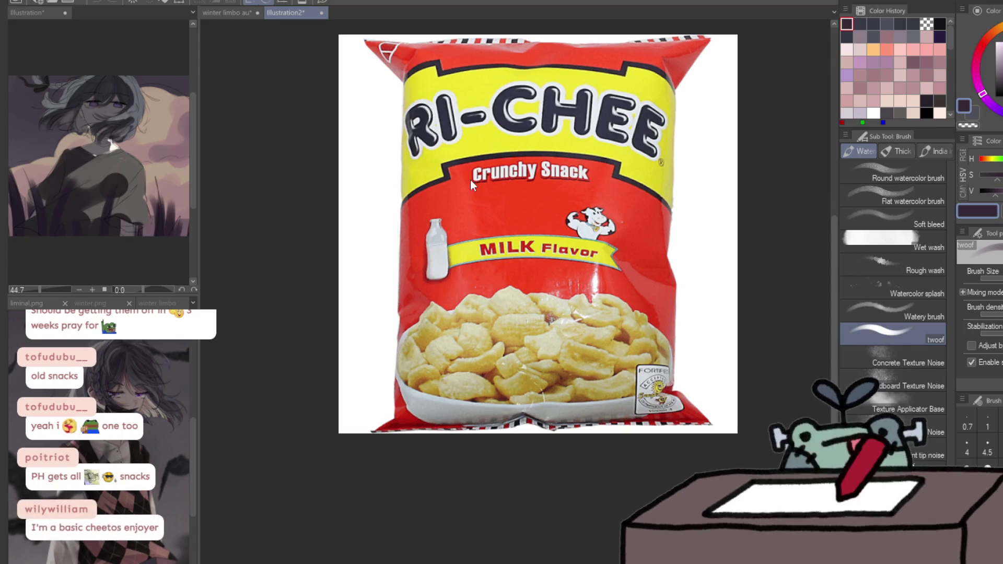
{"action": "key", "text": "ctrl+w"}
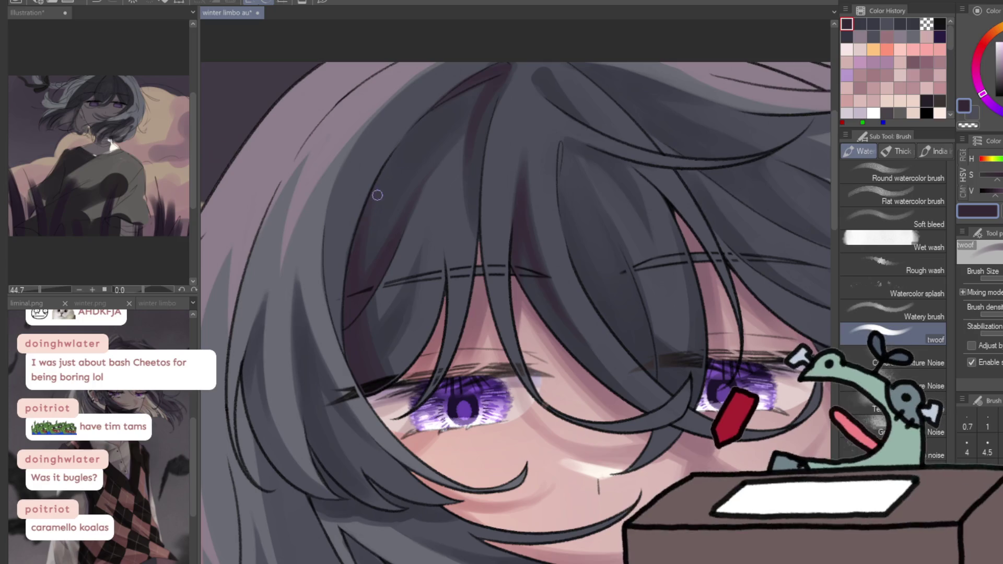
Eyedrop colours from the portrait, ending on the dark hair grey as the drawing colour
{"action": "left_click", "coordinate": [340, 278], "text": "alt"}
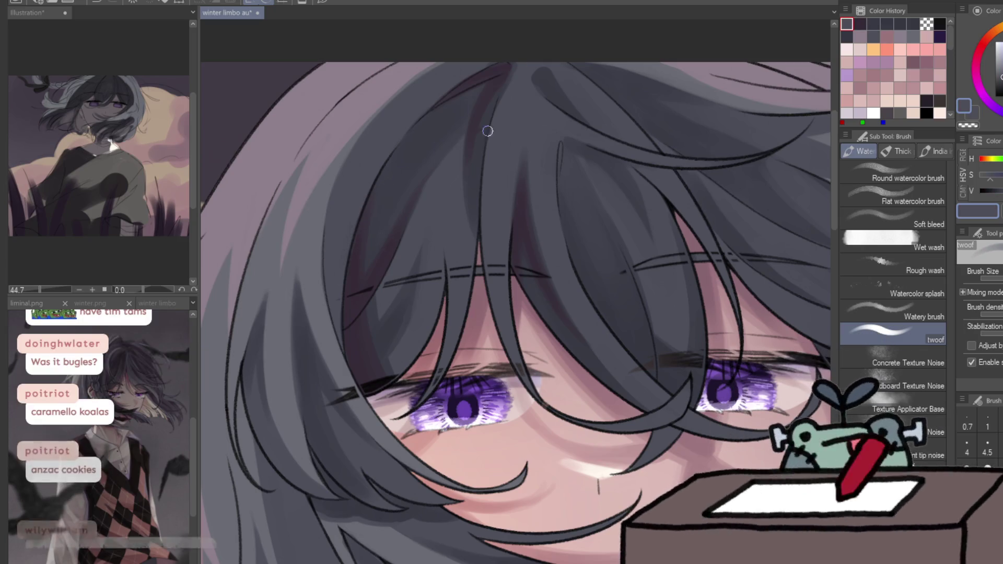
{"action": "left_click", "coordinate": [528, 162], "text": "alt"}
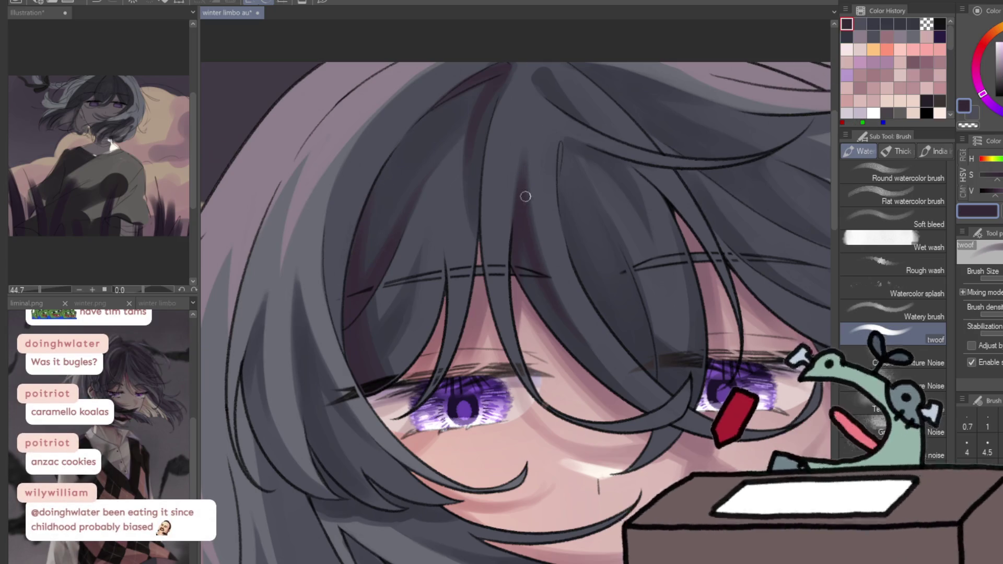
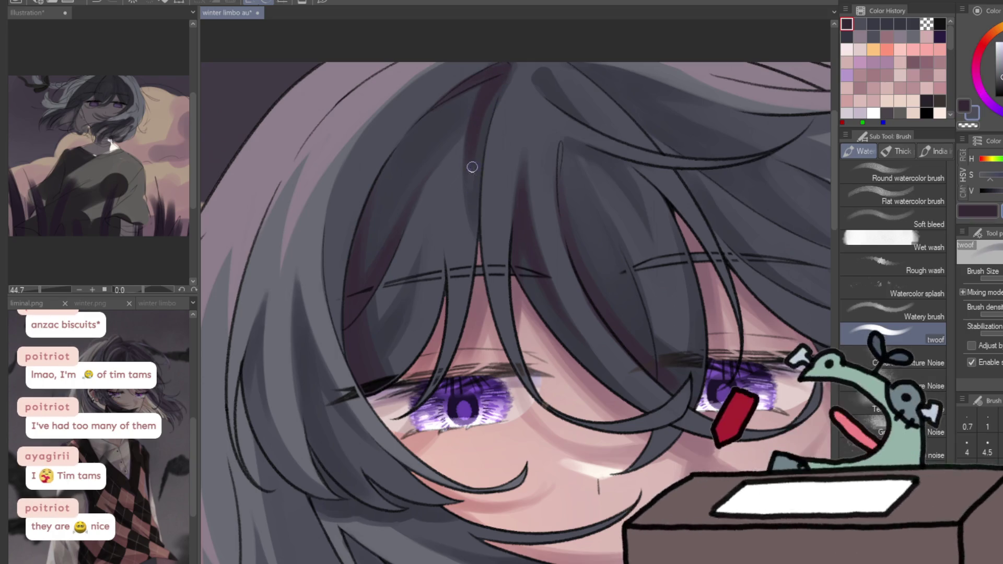
Select a darker purple from the colour wheel and flip the canvas horizontally to check the face
{"action": "left_click", "coordinate": [477, 129], "text": "alt"}
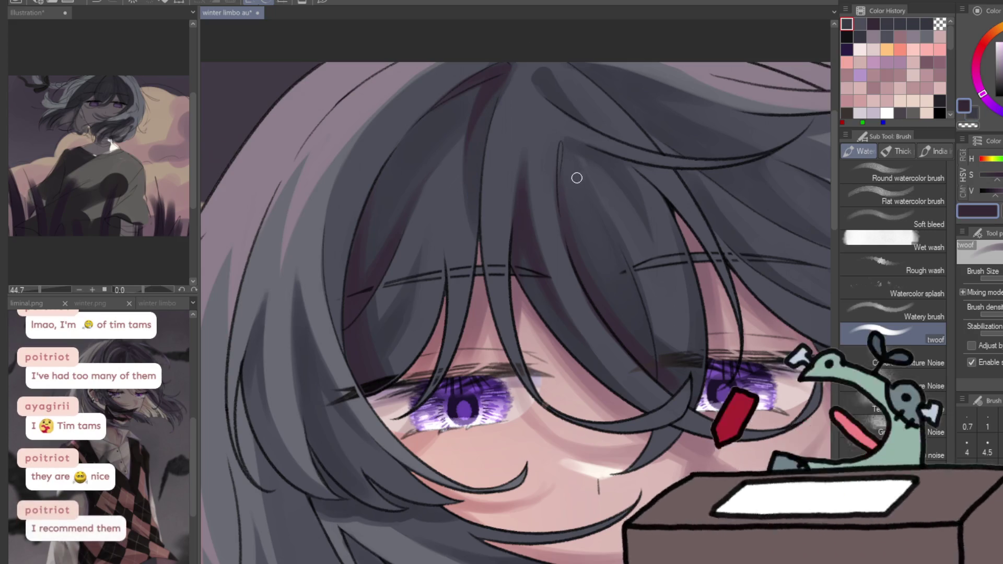
{"action": "key", "text": "h"}
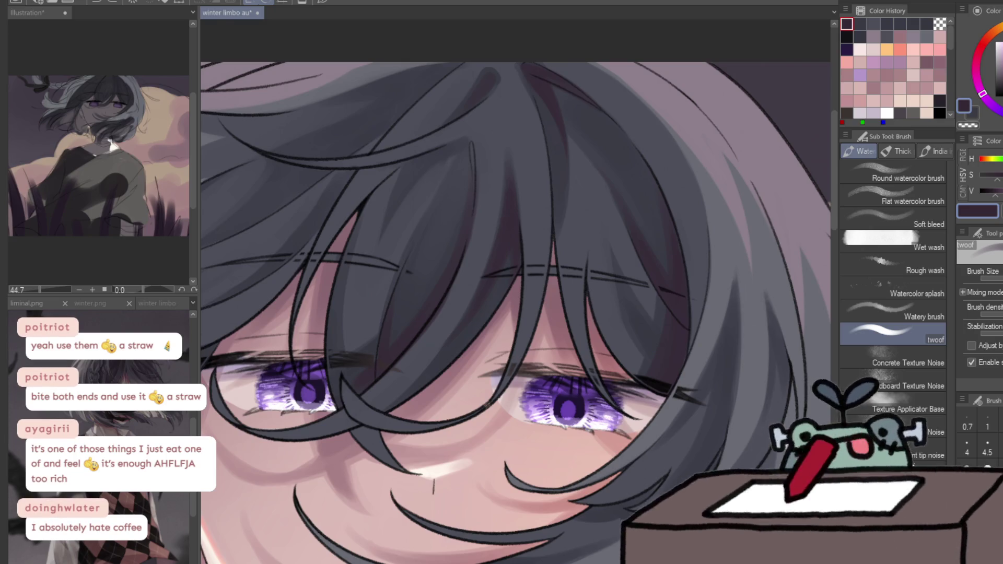
{"action": "key", "text": "ctrl+shift+v"}
{"action": "scroll", "coordinate": [559, 366], "scroll_direction": "up", "scroll_amount": 1}
{"action": "scroll", "coordinate": [559, 366], "scroll_direction": "up", "scroll_amount": 2}
{"action": "scroll", "coordinate": [559, 366], "scroll_direction": "down", "scroll_amount": 1}
{"action": "scroll", "coordinate": [559, 366], "scroll_direction": "down", "scroll_amount": 1}
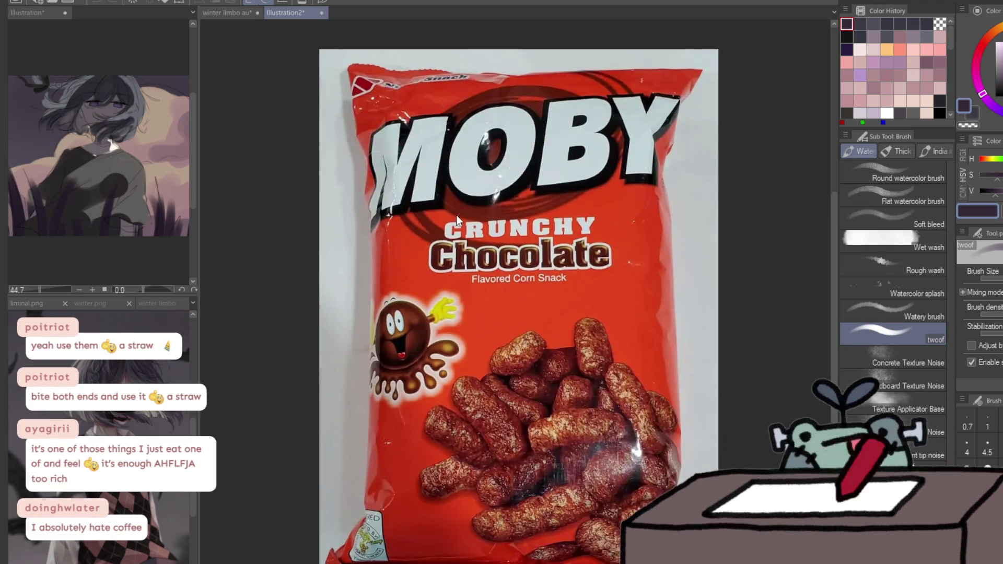
{"action": "key", "text": "ctrl+w"}
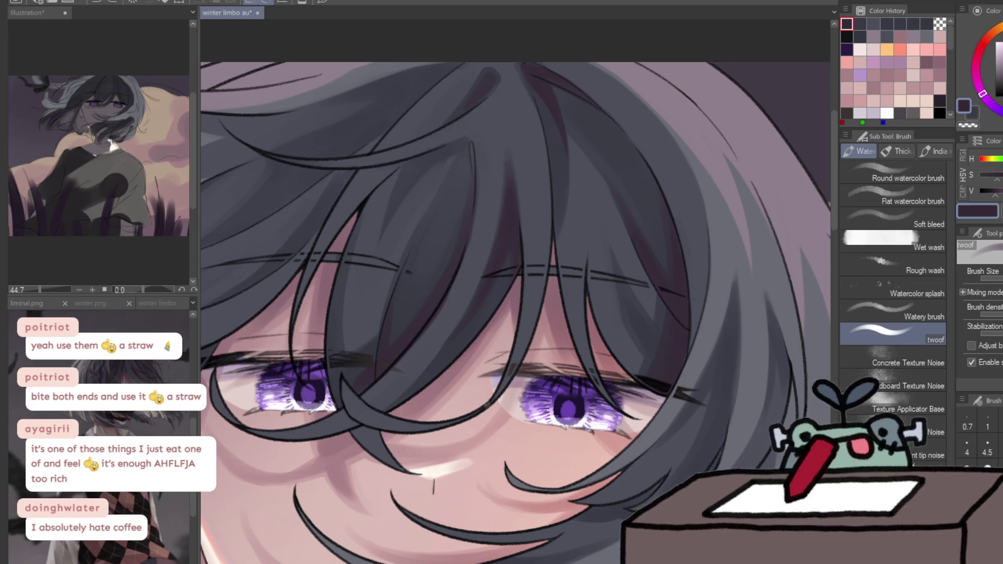
{"action": "left_click_drag", "start_coordinate": [364, 415], "coordinate": [600, 367]}
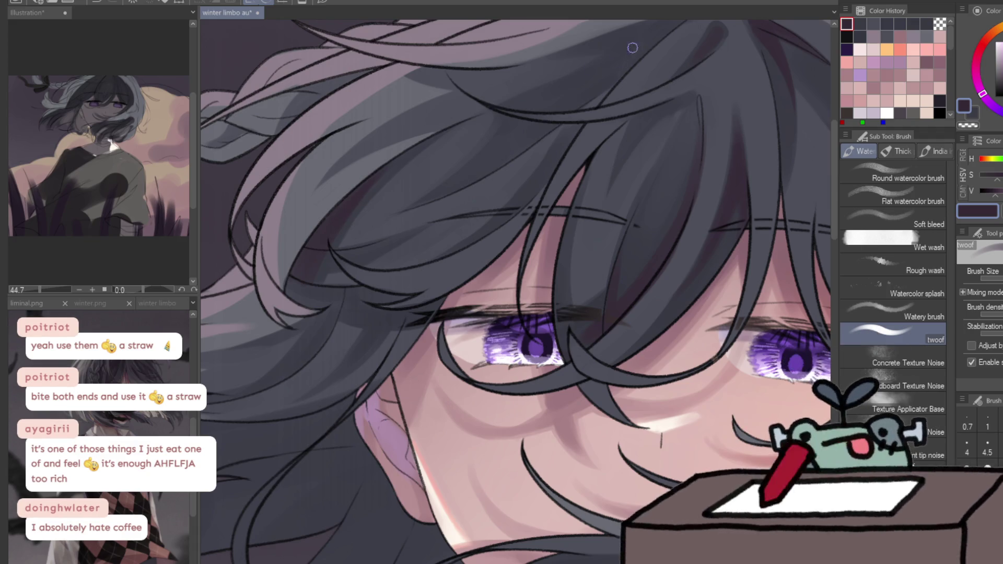
Paint a dark strand across the upper hair, then sample hair tones and choose a darker shade
{"action": "left_click_drag", "start_coordinate": [653, 29], "coordinate": [538, 118]}
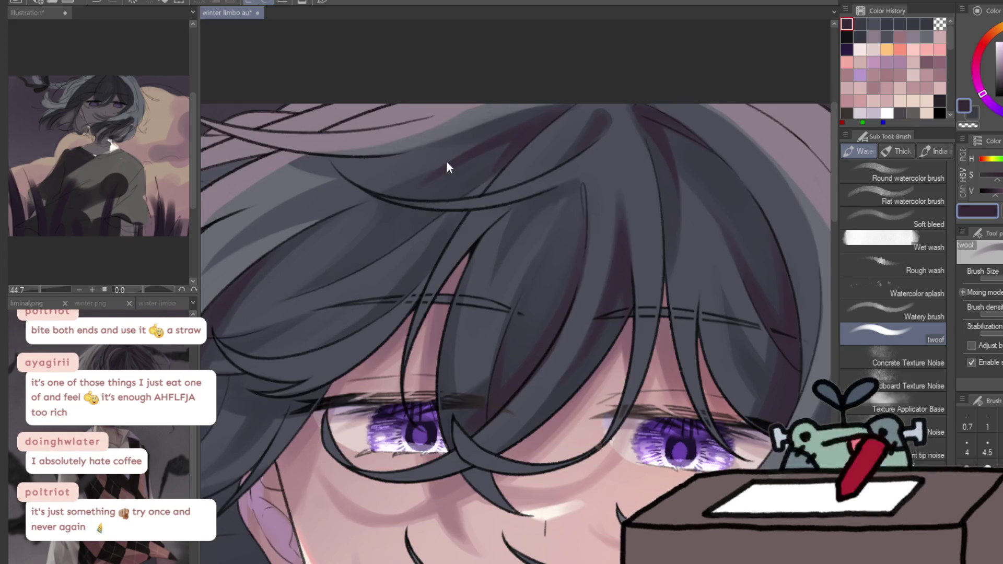
{"action": "left_click_drag", "start_coordinate": [453, 171], "coordinate": [525, 139]}
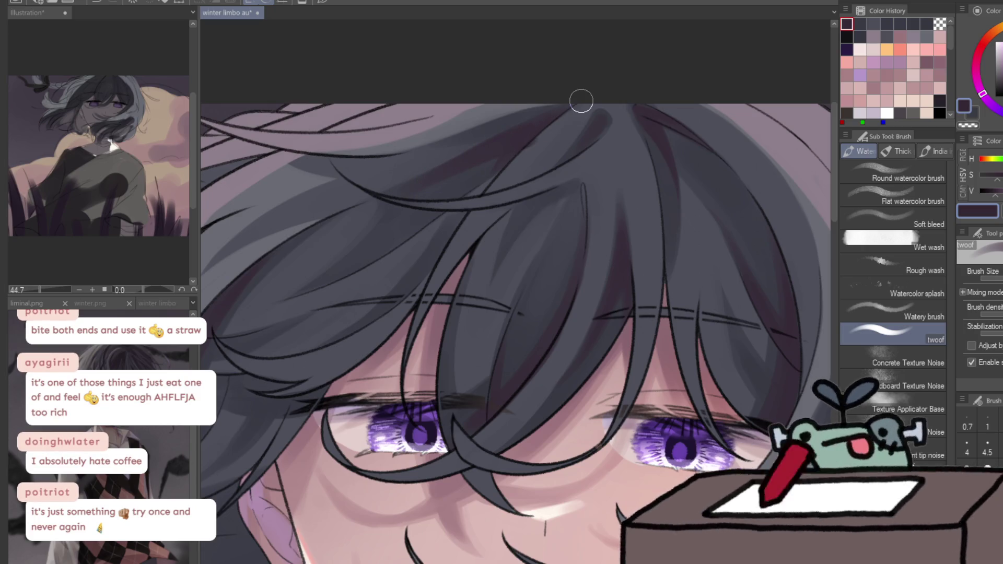
{"action": "left_click", "coordinate": [538, 146], "text": "alt"}
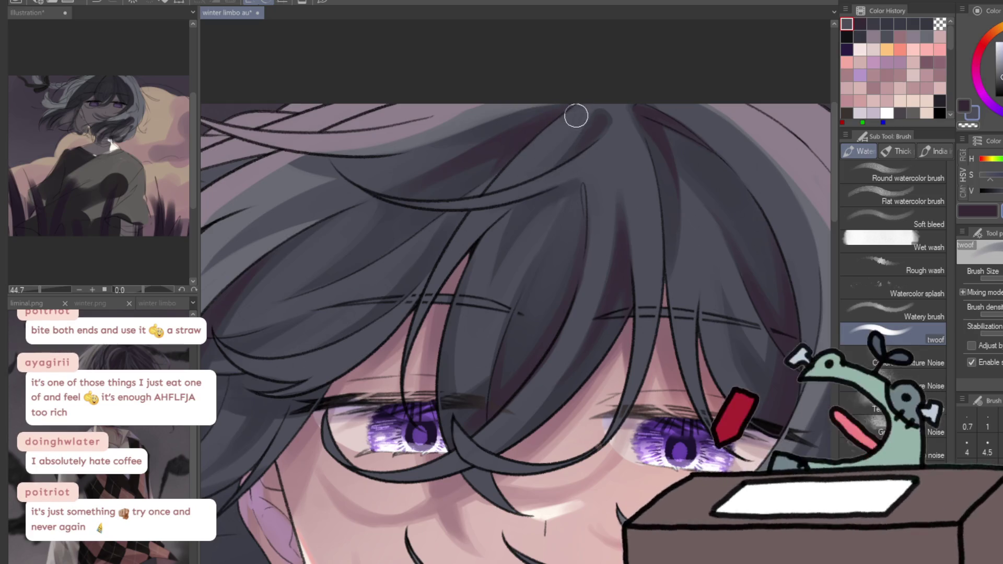
{"action": "left_click", "coordinate": [528, 127], "text": "alt"}
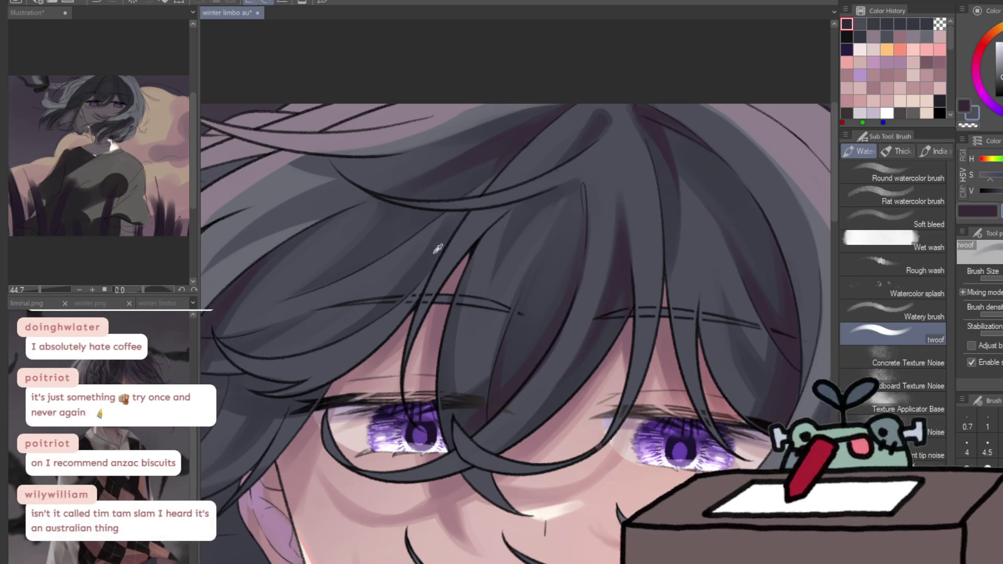
{"action": "left_click", "coordinate": [473, 214], "text": "alt"}
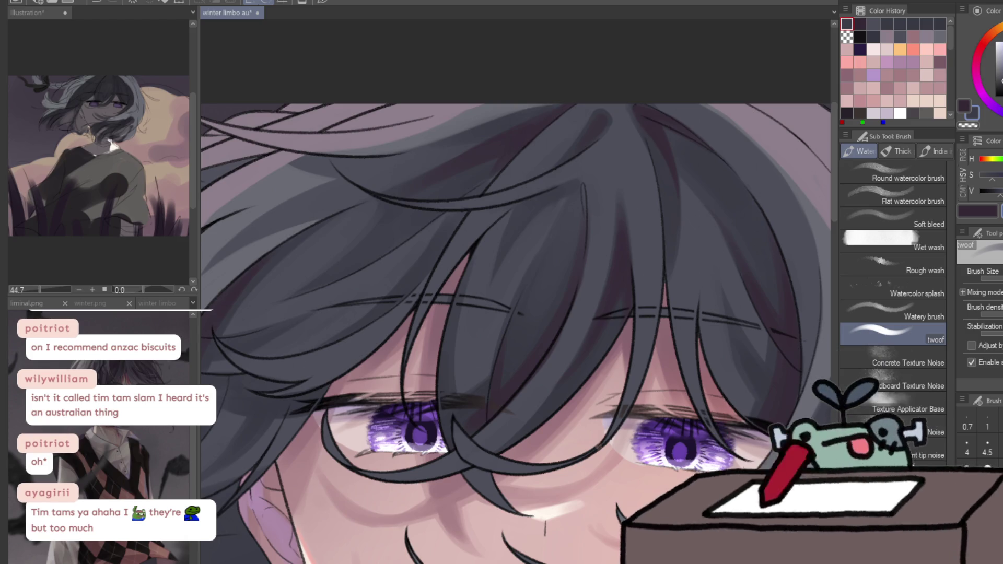
{"action": "key", "text": "ctrl+shift+v"}
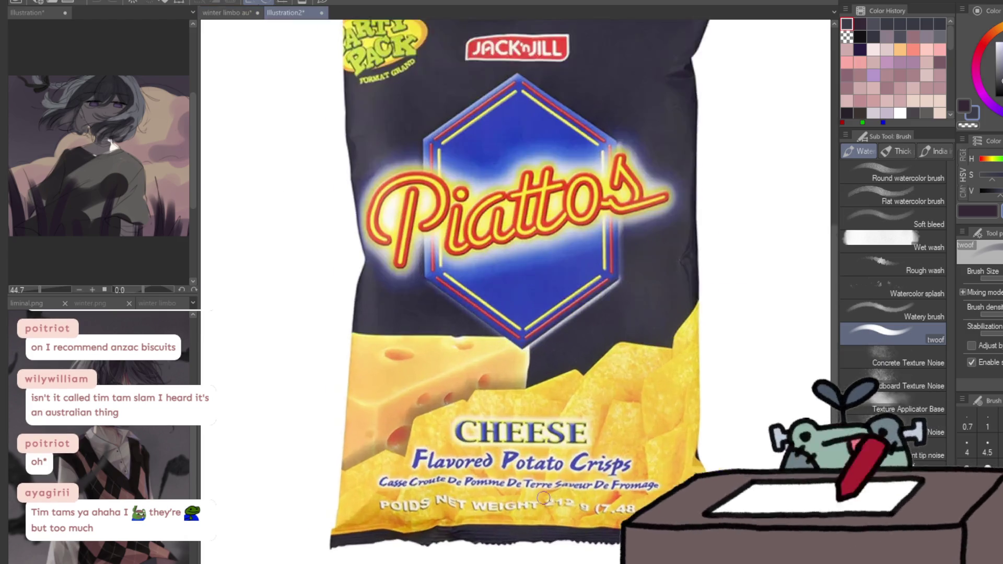
{"action": "scroll", "coordinate": [543, 498], "scroll_direction": "up", "scroll_amount": 1}
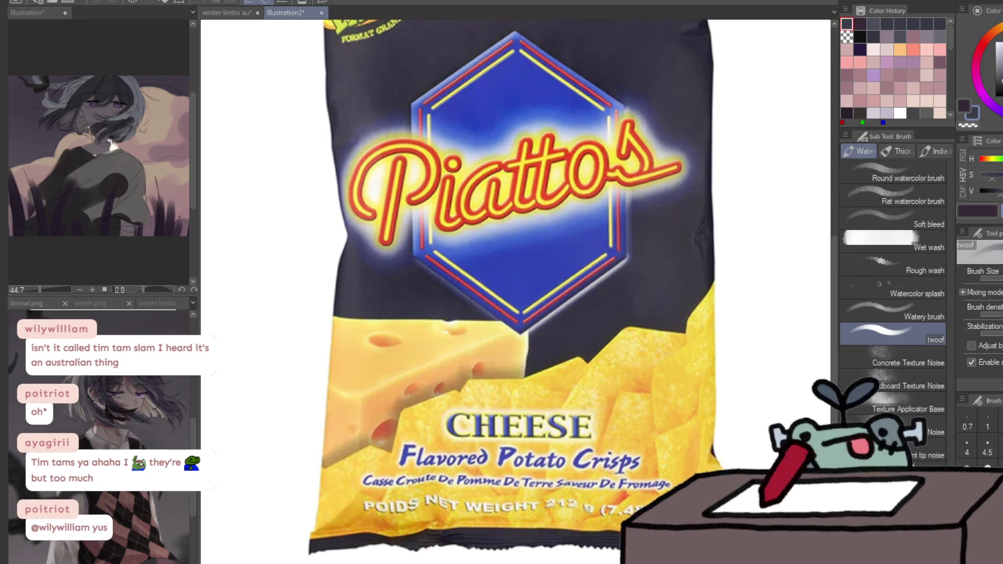
{"action": "key", "text": "ctrl+w"}
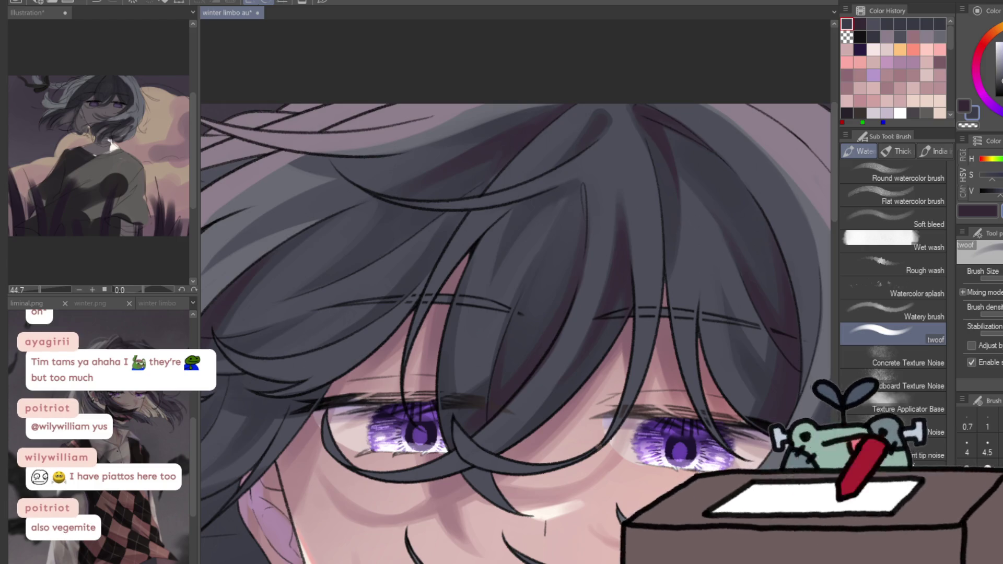
Try several dark hair colours, swapping main and sub colour to compare purple-brown and maroon tones
{"action": "left_click", "coordinate": [505, 150], "text": "alt"}
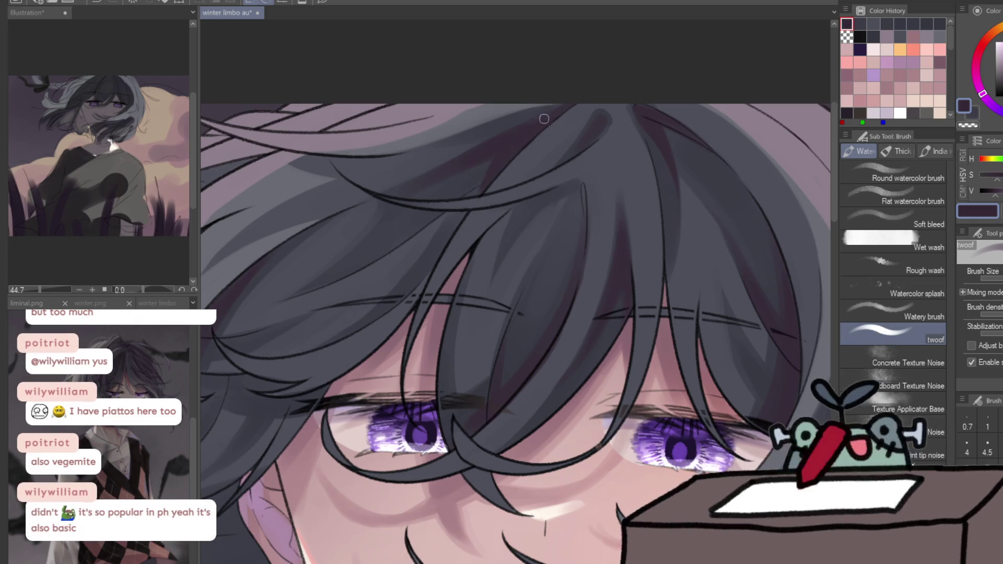
{"action": "left_click", "coordinate": [550, 210], "text": "alt"}
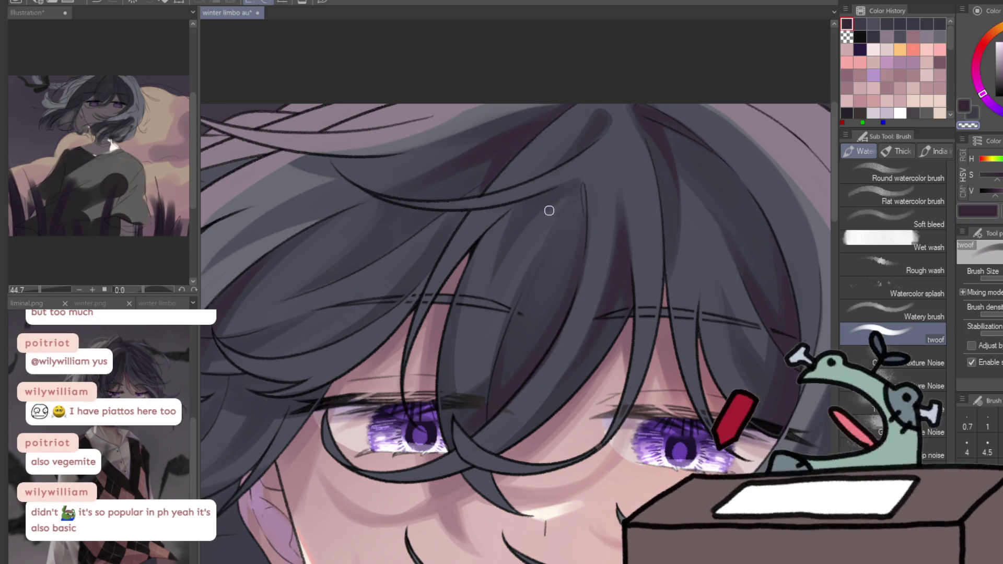
{"action": "key", "text": "x"}
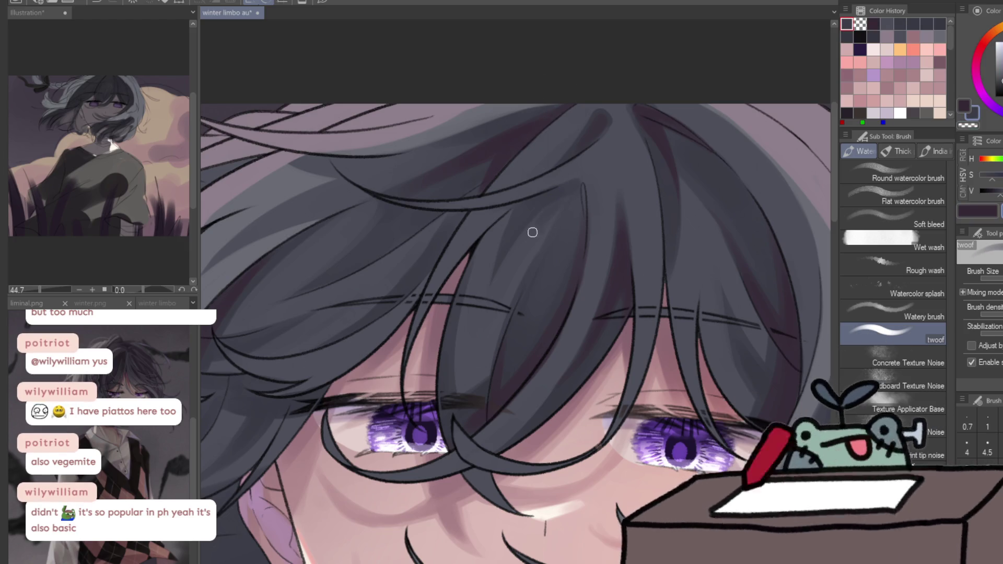
{"action": "left_click", "coordinate": [532, 234], "text": "alt"}
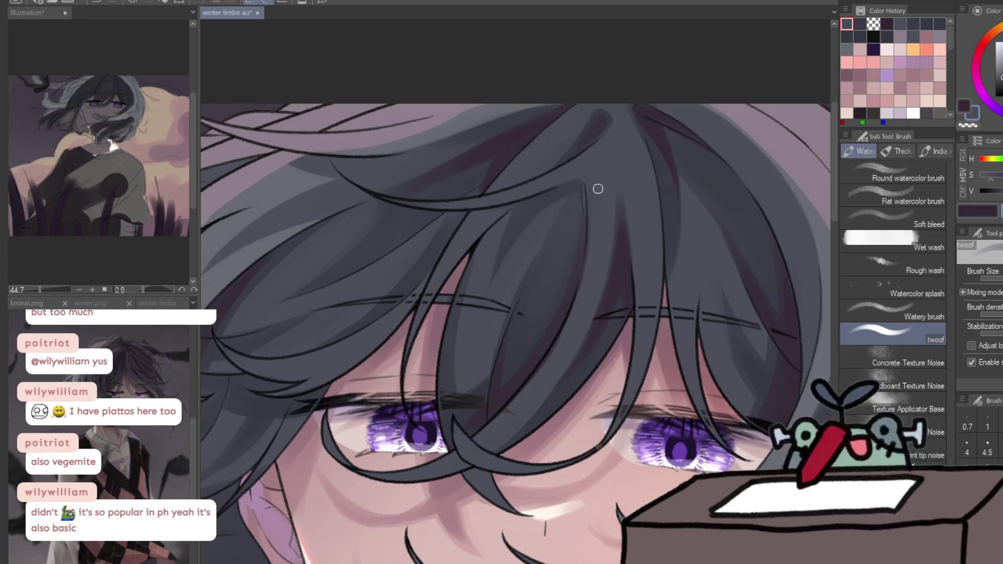
{"action": "key", "text": "x"}
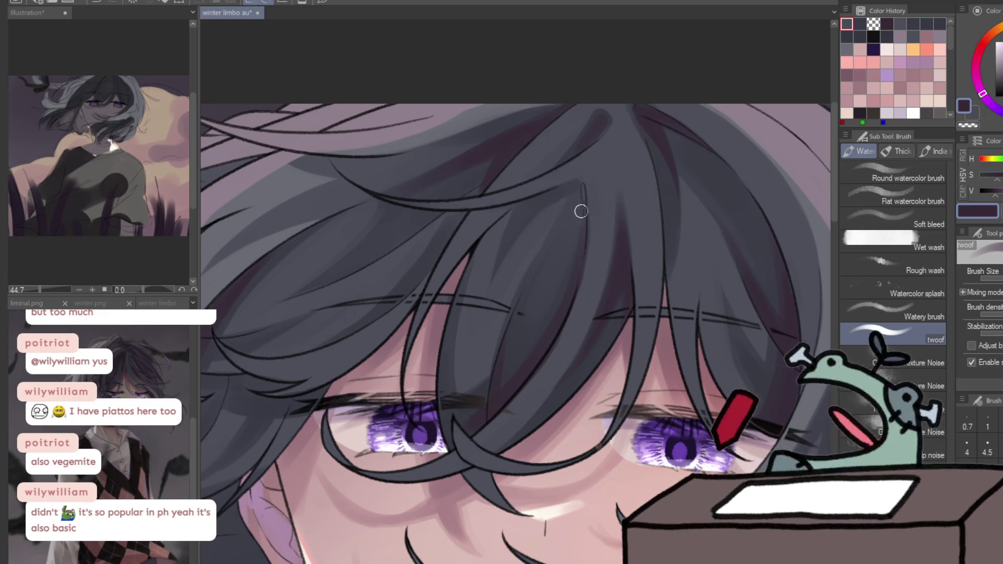
{"action": "left_click", "coordinate": [540, 260], "text": "alt"}
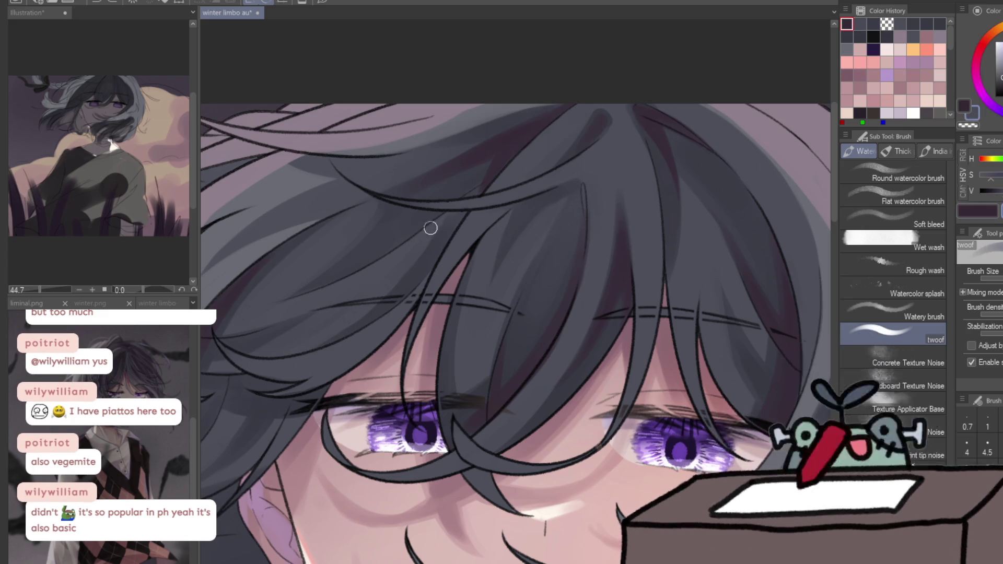
{"action": "left_click", "coordinate": [484, 188], "text": "alt"}
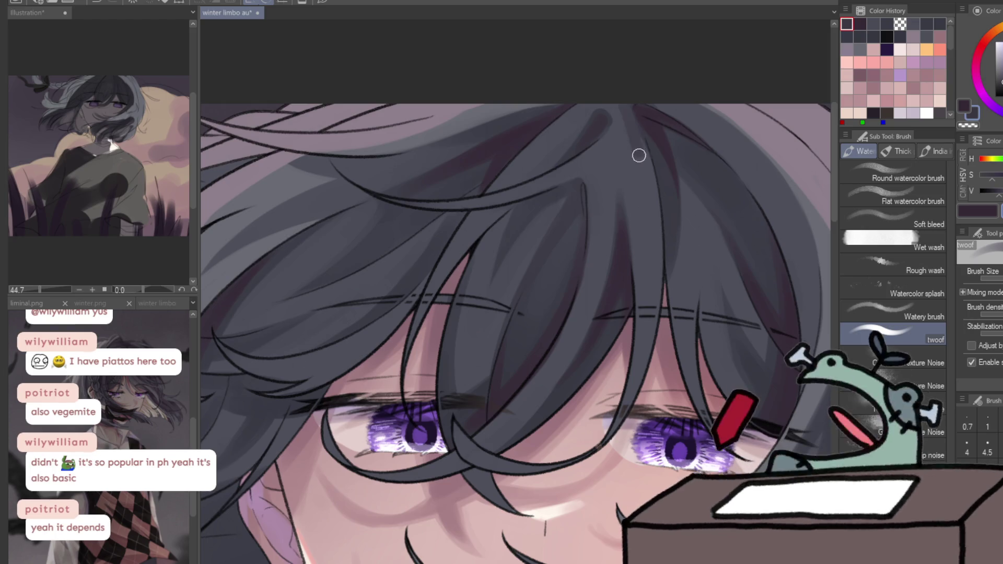
{"action": "left_click", "coordinate": [630, 136], "text": "alt"}
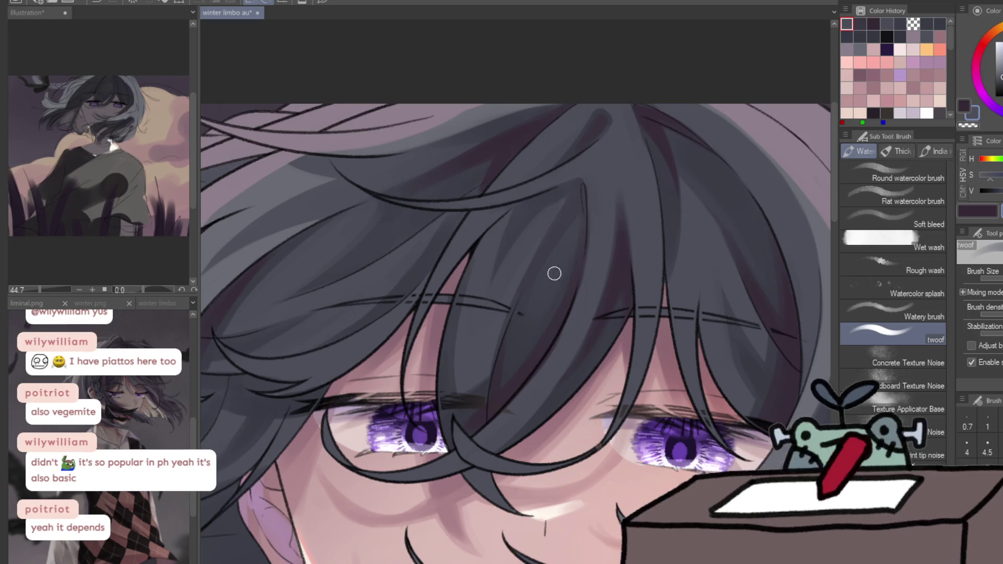
Sample the dark hair colour, mirror the view and zoom out to see the whole head
{"action": "left_click", "coordinate": [624, 155], "text": "ctrl+alt"}
{"action": "scroll", "coordinate": [633, 155], "scroll_direction": "up", "scroll_amount": 6}
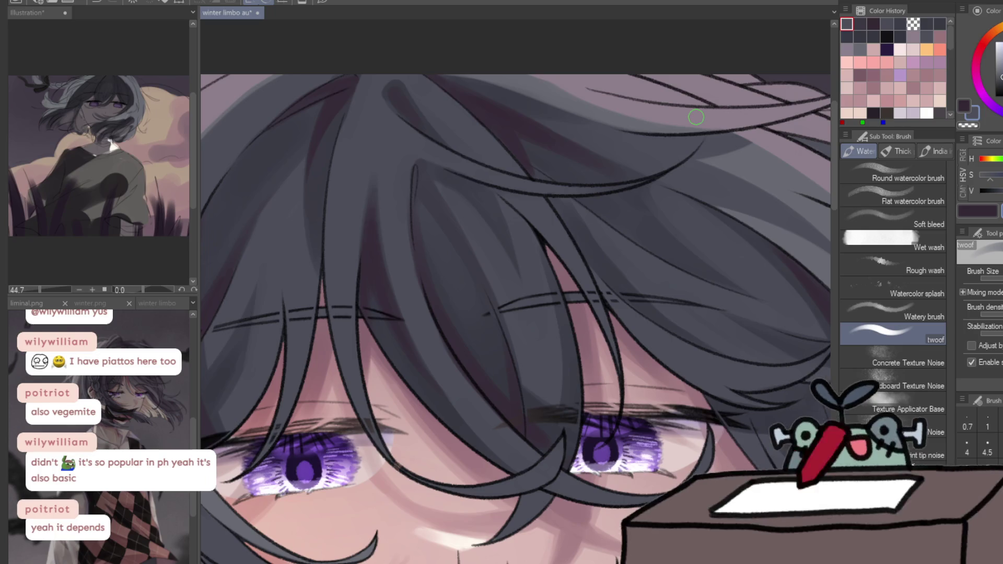
{"action": "left_click", "coordinate": [366, 207], "text": "alt"}
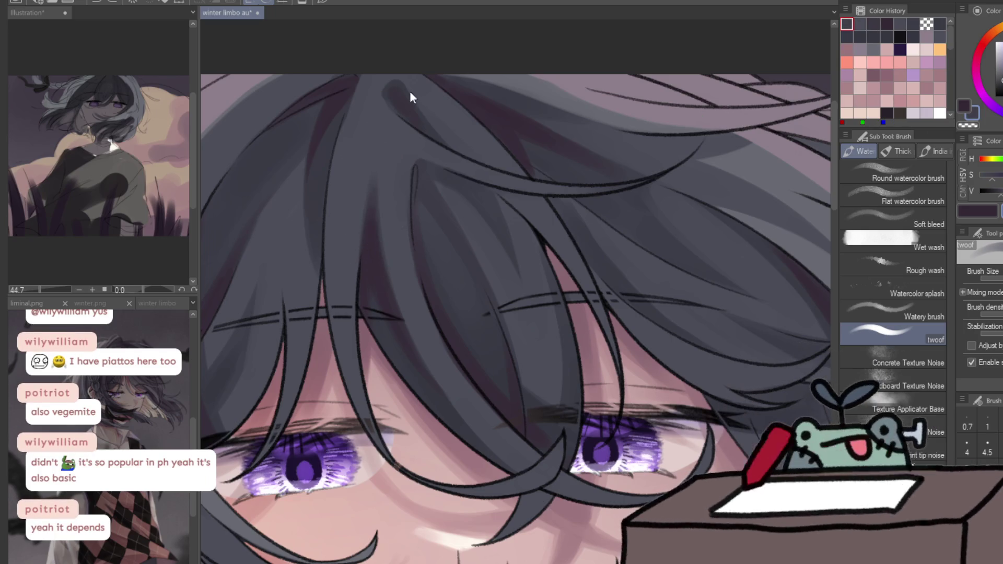
{"action": "key", "text": "h"}
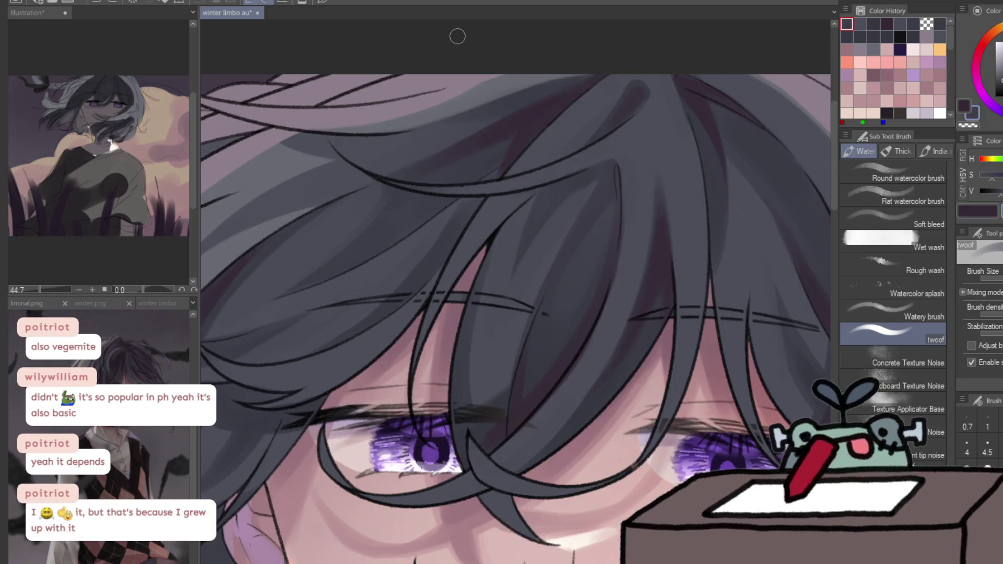
{"action": "left_click_drag", "start_coordinate": [431, 253], "coordinate": [536, 235]}
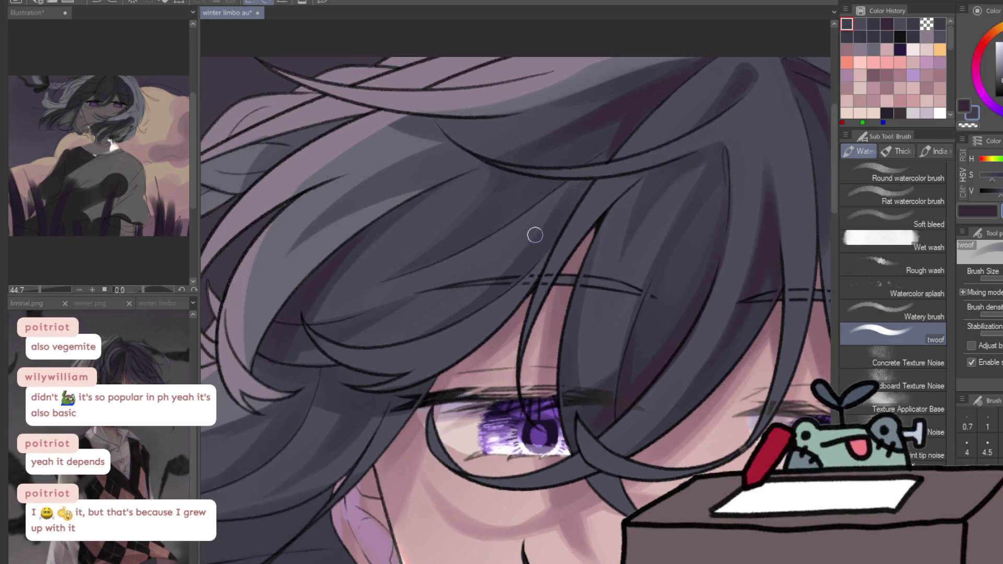
{"action": "left_click_drag", "start_coordinate": [439, 260], "coordinate": [303, 419]}
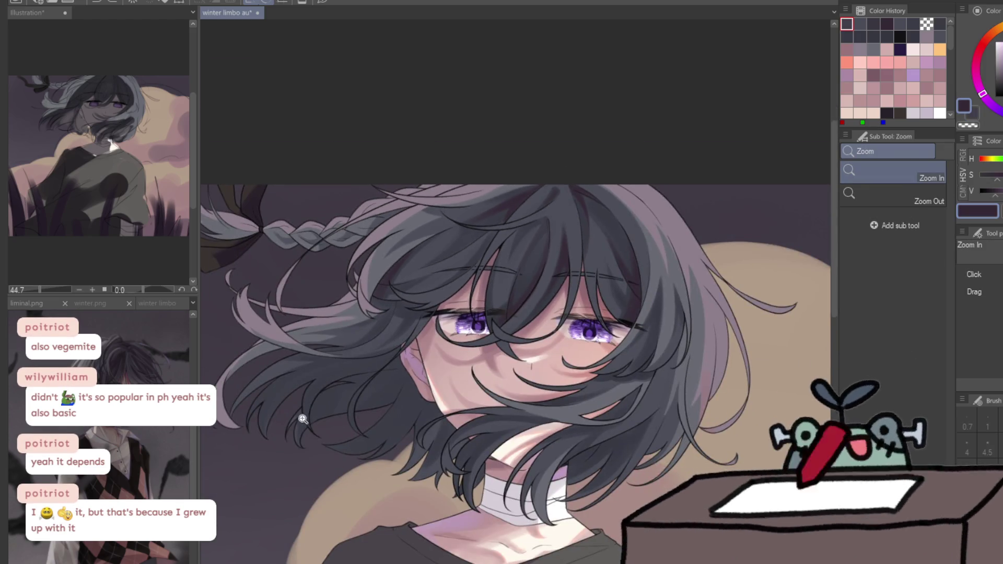
Try darker shading on the upper hair, undo it, then sample hair tones and paint a strand near the eyebrow
{"action": "left_click", "coordinate": [303, 419]}
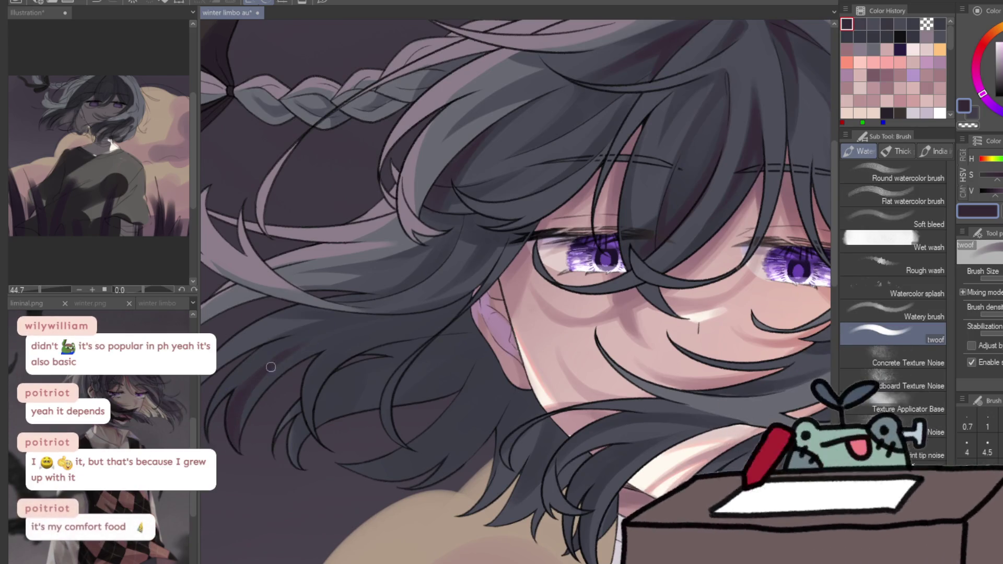
{"action": "left_click", "coordinate": [241, 386], "text": "alt"}
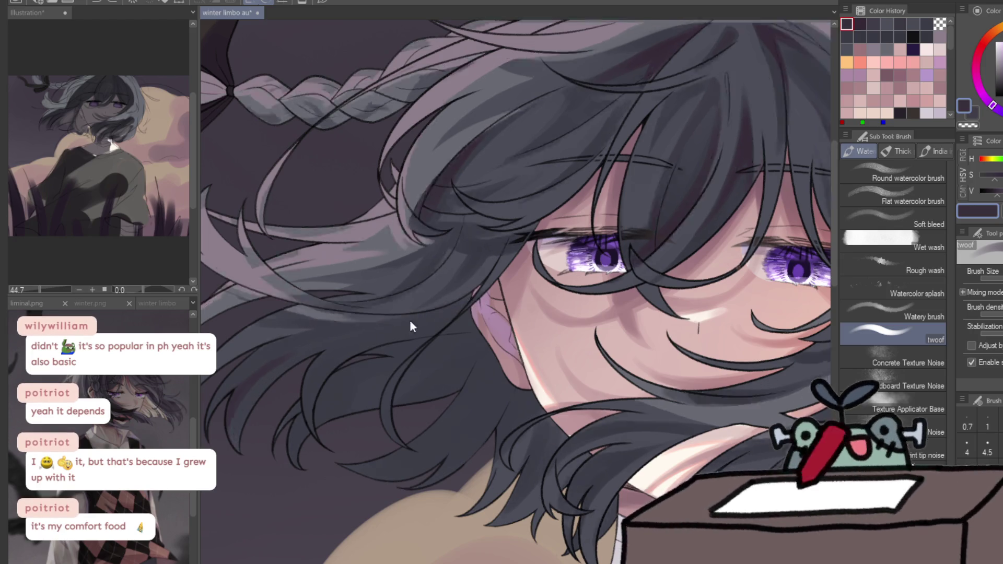
{"action": "left_click_drag", "start_coordinate": [423, 318], "coordinate": [384, 321]}
{"action": "key", "text": "ctrl+z"}
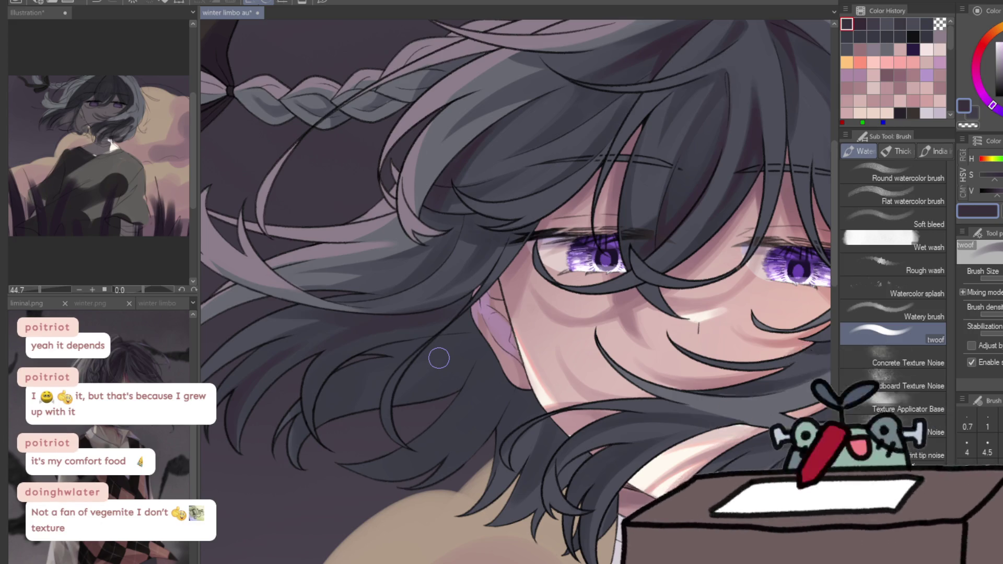
{"action": "left_click", "coordinate": [406, 296], "text": "alt"}
{"action": "left_click", "coordinate": [459, 330], "text": "alt"}
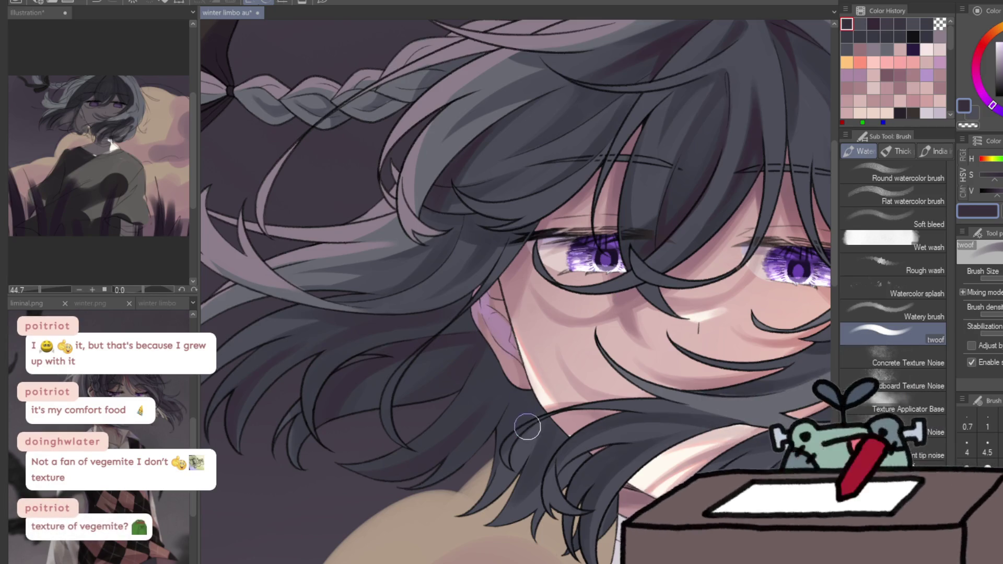
{"action": "mouse_move", "coordinate": [480, 348]}
{"action": "left_mouse_down"}
{"action": "mouse_move", "coordinate": [414, 466]}
{"action": "mouse_move", "coordinate": [617, 418]}
{"action": "left_mouse_up"}
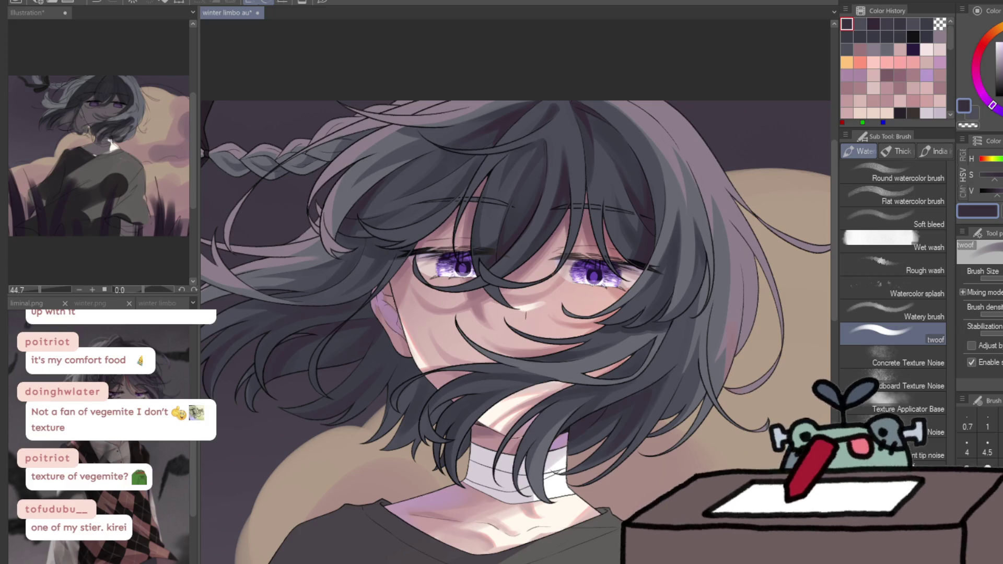
{"action": "left_click_drag", "start_coordinate": [470, 136], "coordinate": [413, 183]}
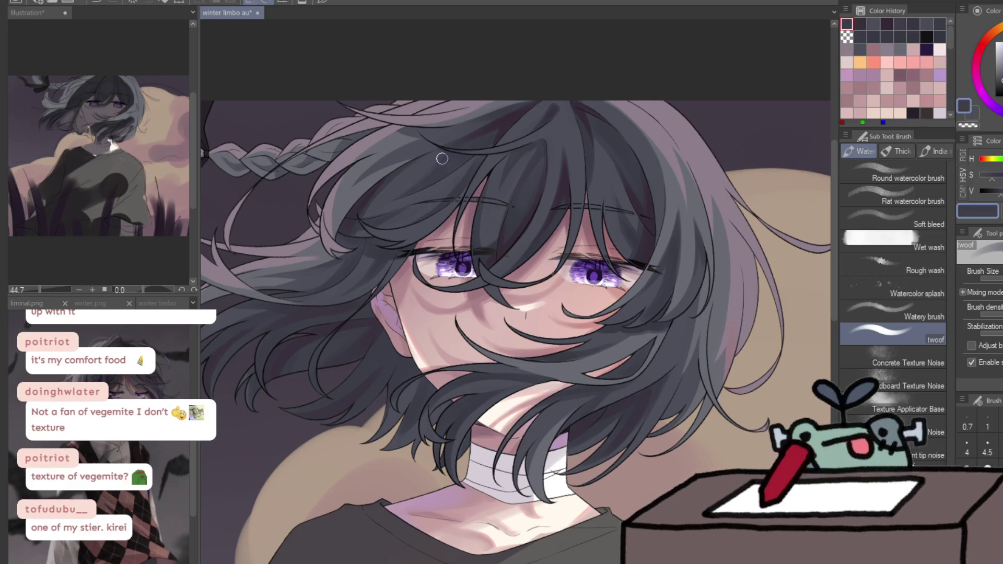
Paint a dark strand into the fringe and sample dark purple hair tones while checking the mirrored view
{"action": "key", "text": "x"}
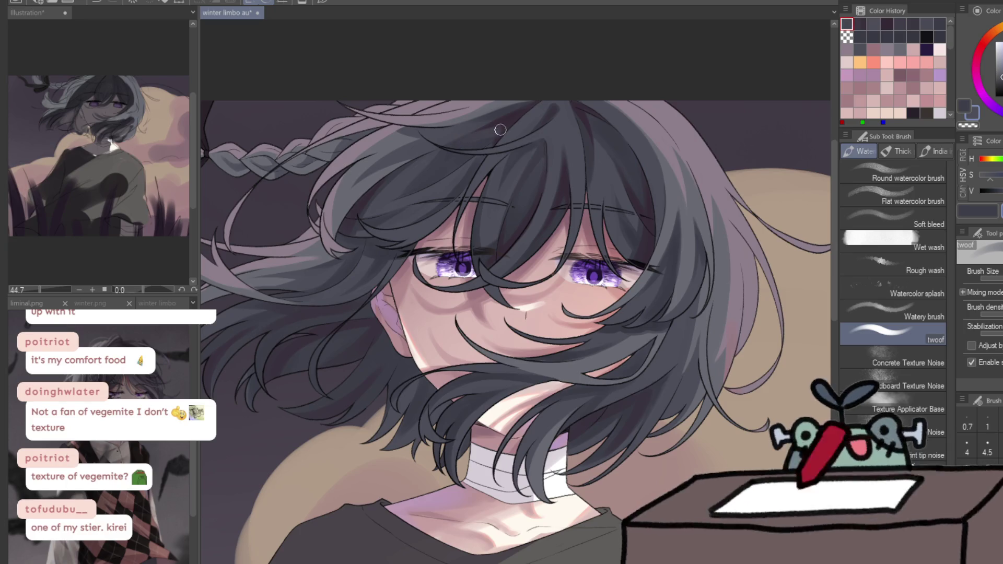
{"action": "left_click_drag", "start_coordinate": [502, 127], "coordinate": [575, 114]}
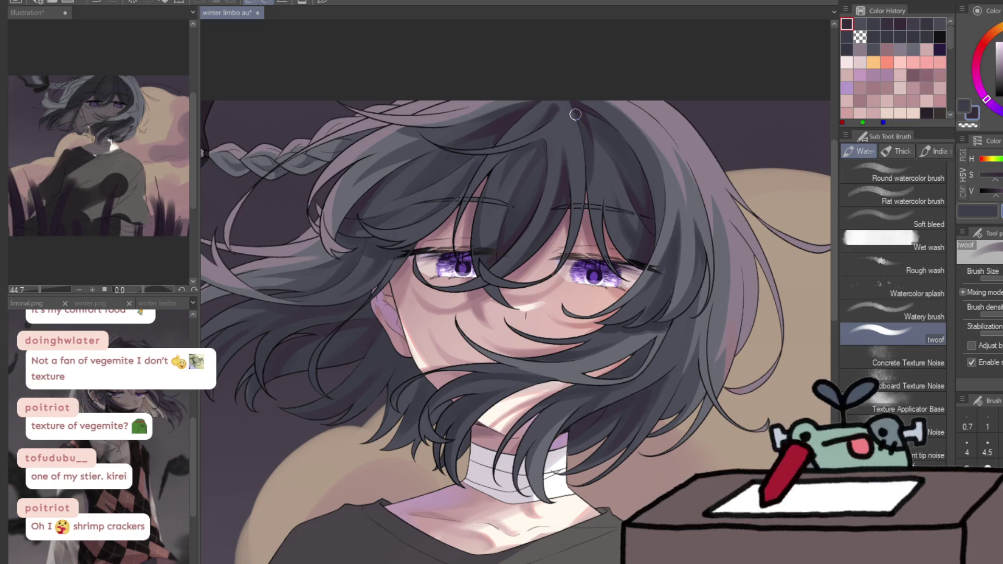
{"action": "scroll", "coordinate": [688, 363], "scroll_direction": "up", "scroll_amount": 2}
{"action": "scroll", "coordinate": [688, 363], "scroll_direction": "up", "scroll_amount": 2}
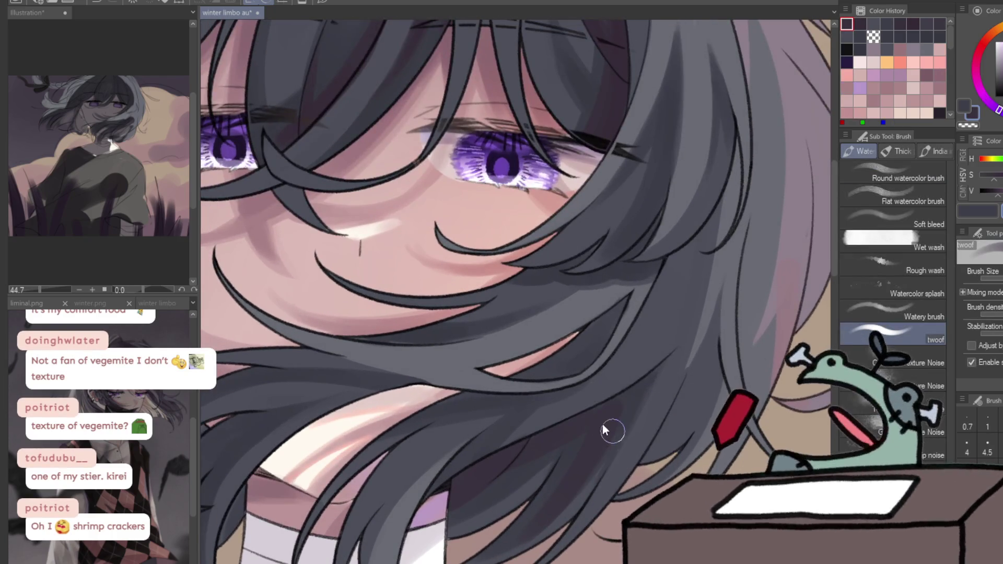
{"action": "key", "text": "h"}
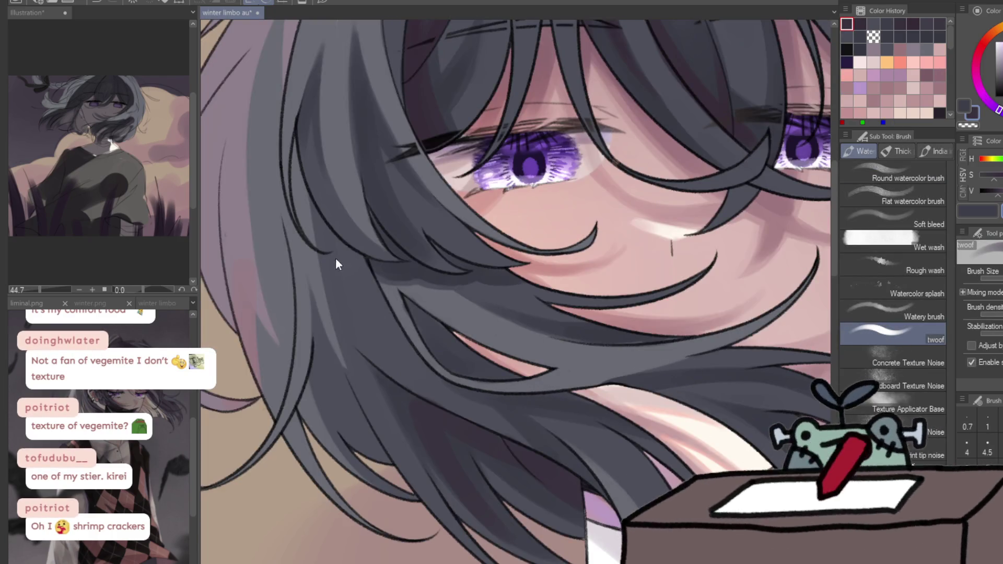
{"action": "left_click", "coordinate": [342, 258], "text": "alt"}
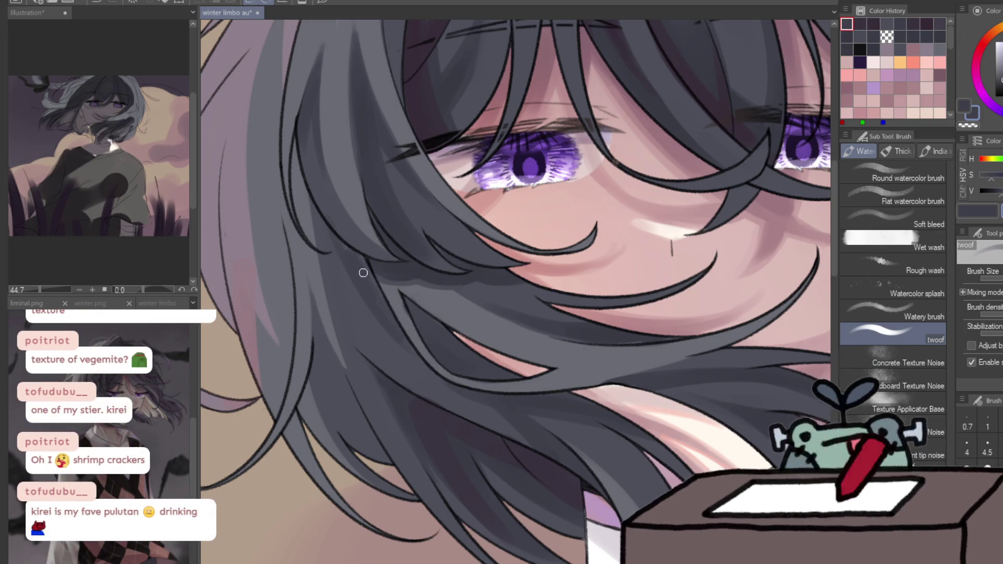
{"action": "left_click", "coordinate": [429, 435], "text": "alt"}
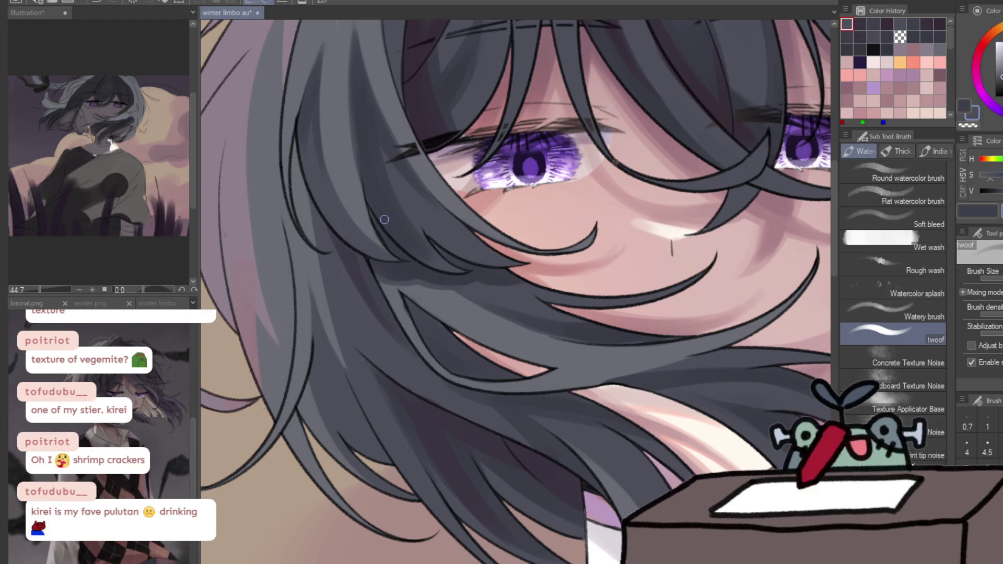
{"action": "key", "text": "h"}
Zoom out to review the upper figure, then zoom in on the hair and eye and sample a dark tone
{"action": "key", "text": "/"}
{"action": "left_click_drag", "start_coordinate": [594, 331], "coordinate": [523, 335]}
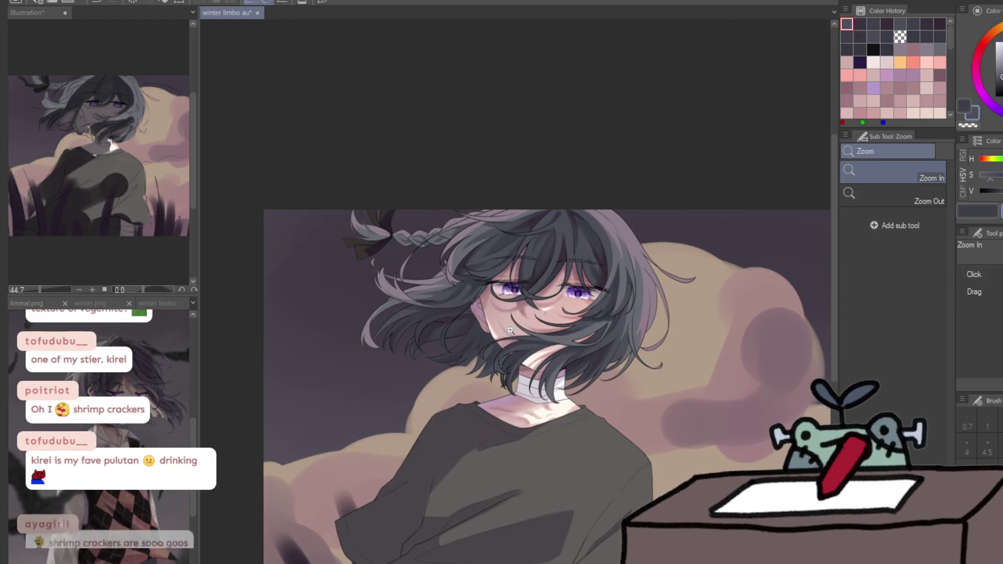
{"action": "key", "text": "b"}
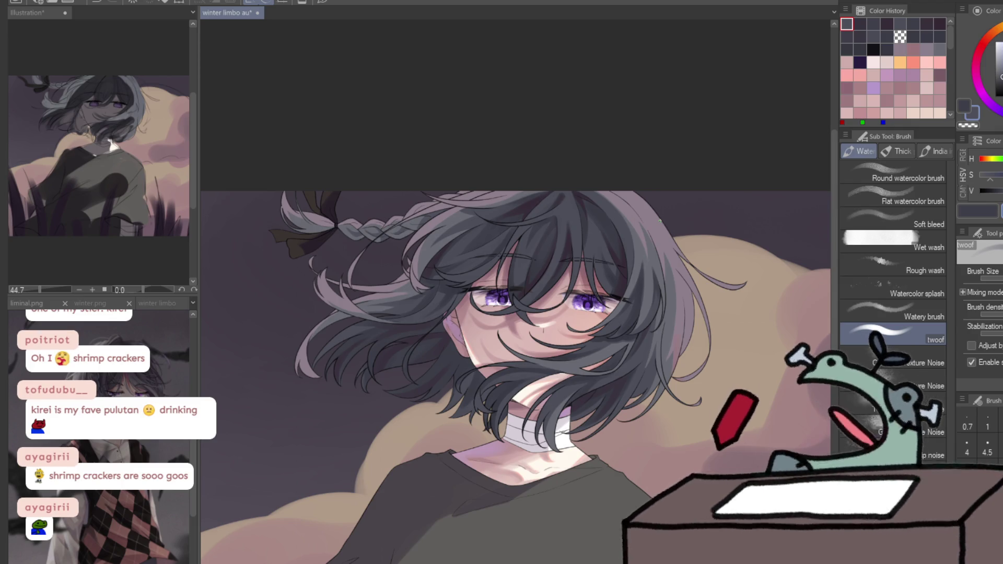
{"action": "left_click", "coordinate": [529, 217]}
{"action": "left_click", "coordinate": [540, 215]}
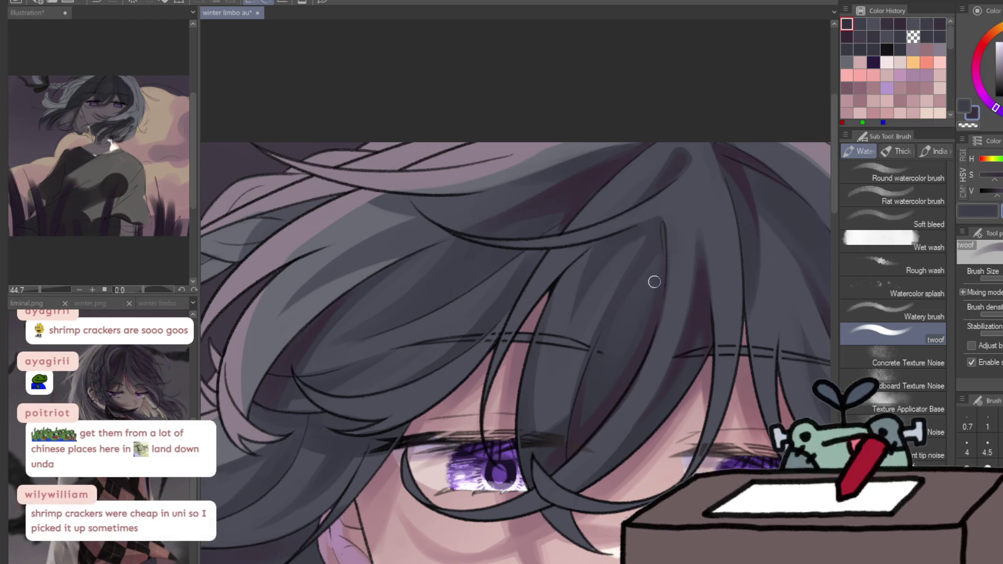
{"action": "left_click", "coordinate": [570, 334]}
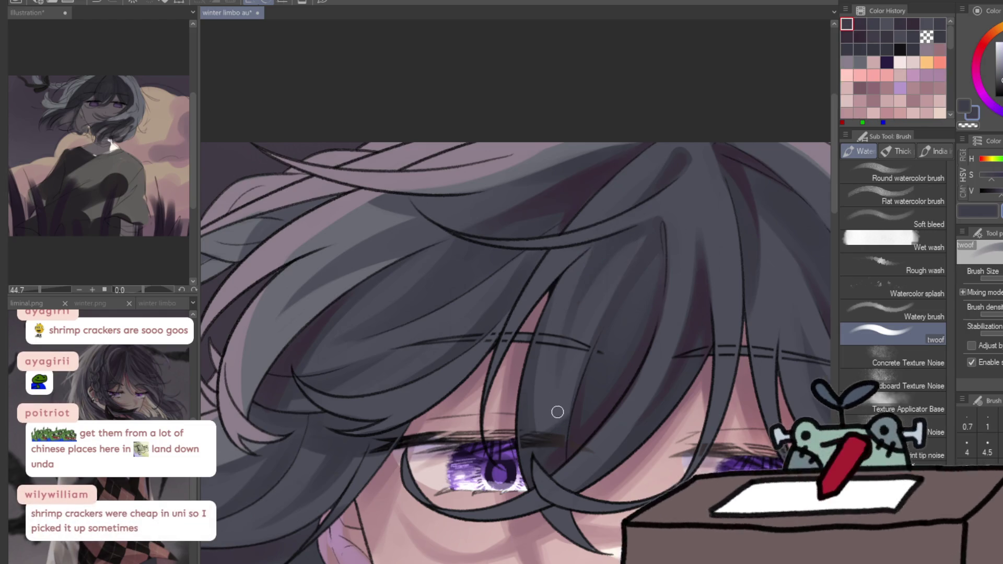
{"action": "scroll", "coordinate": [804, 186], "scroll_direction": "down", "scroll_amount": 3}
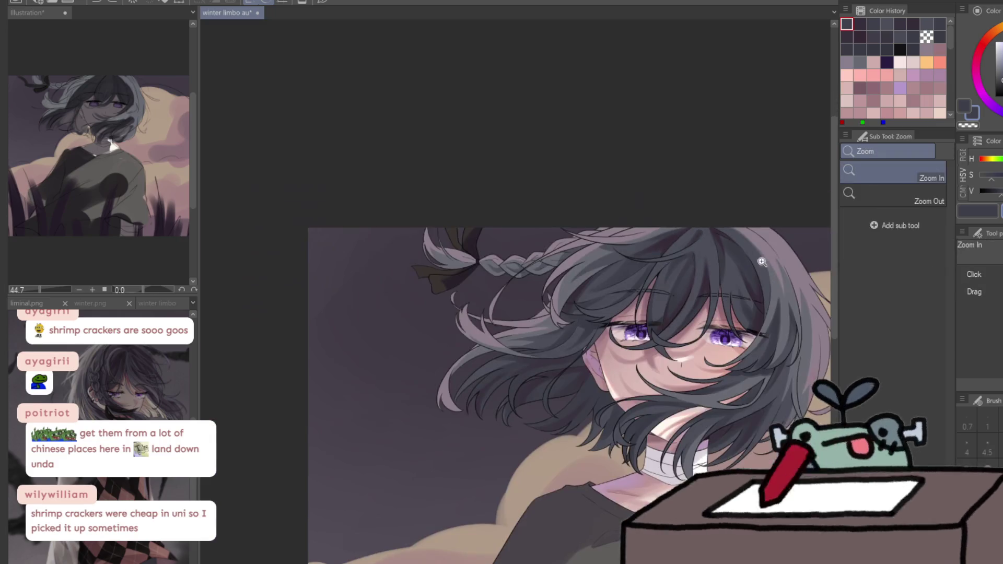
{"action": "scroll", "coordinate": [795, 225], "scroll_direction": "up", "scroll_amount": 2}
{"action": "scroll", "coordinate": [793, 231], "scroll_direction": "up", "scroll_amount": 2}
Sample a hair colour in the mirrored view, save the portrait with Ctrl+S, and pick another hair tone
{"action": "key", "text": "h"}
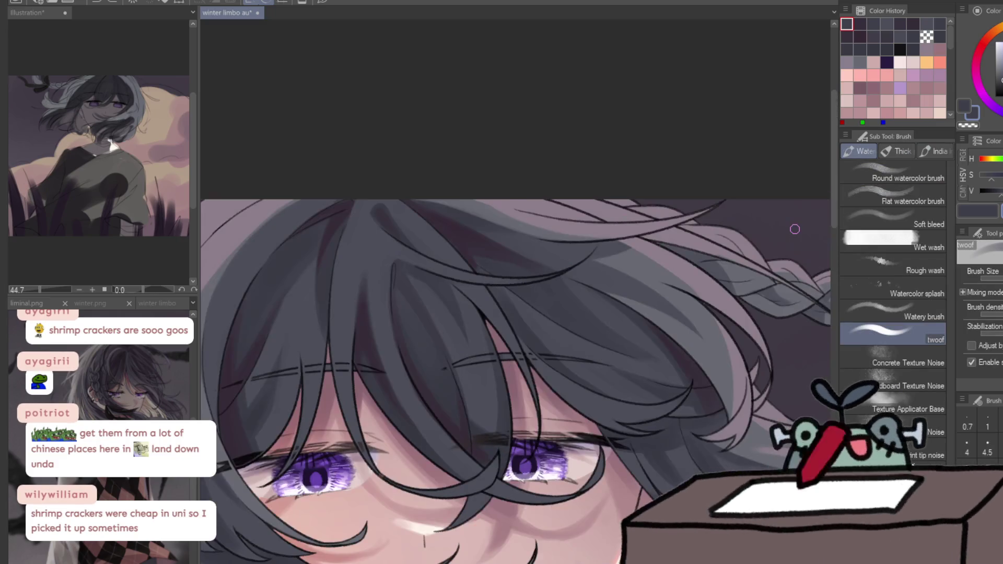
{"action": "left_click", "coordinate": [427, 317], "text": "alt"}
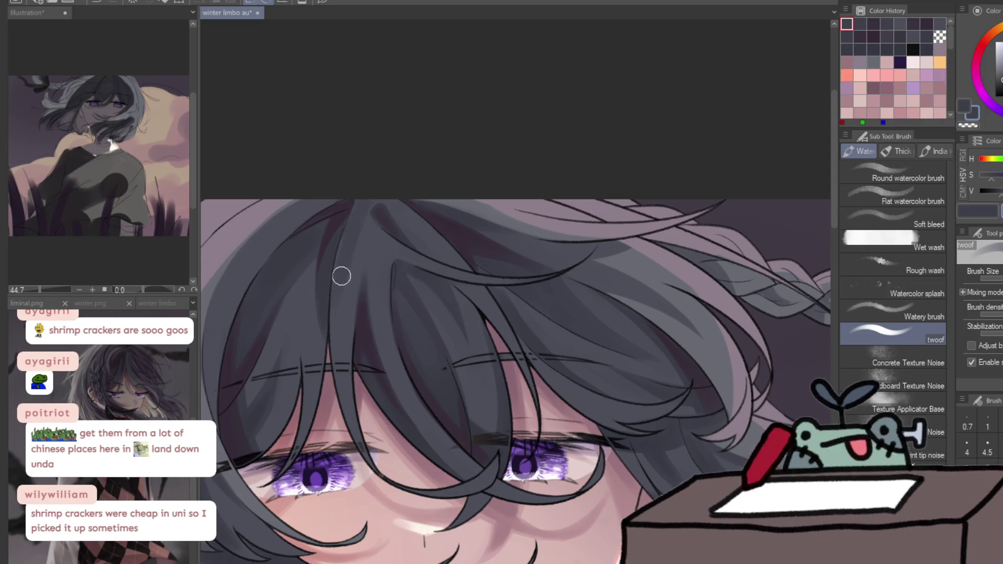
{"action": "key", "text": "ctrl+s"}
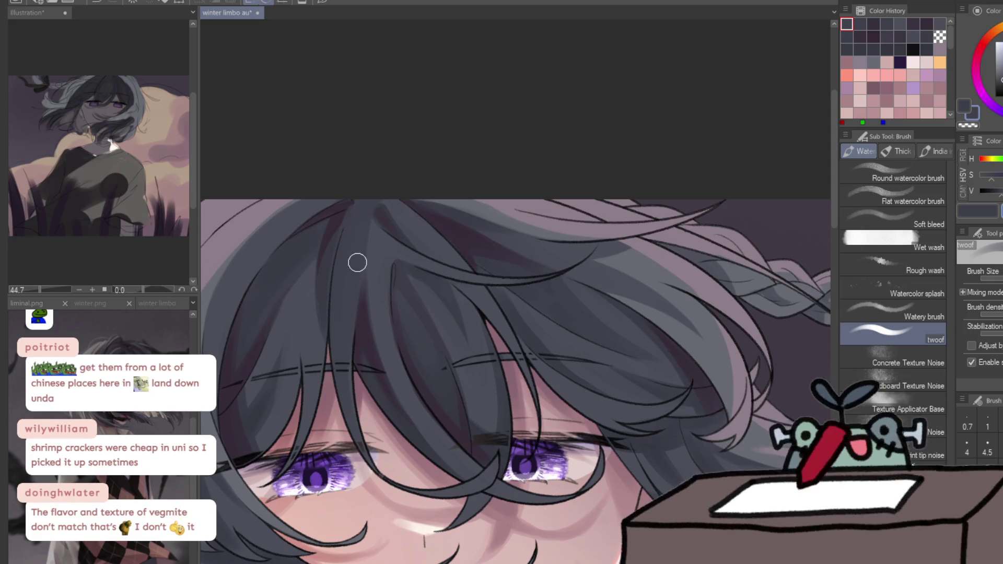
{"action": "left_click", "coordinate": [325, 294]}
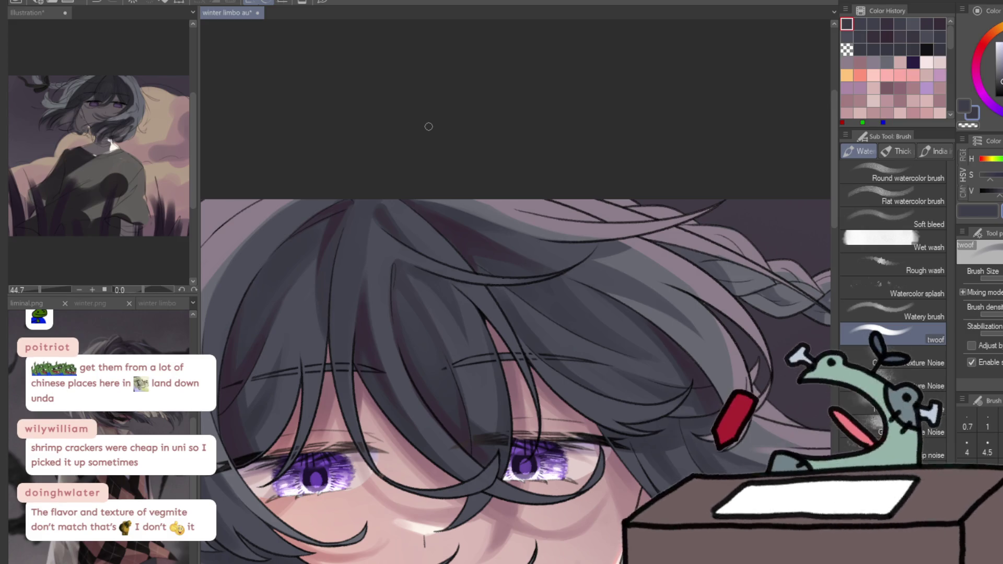
Zoom out and back in to review the full figure, then return to the brush
{"action": "scroll", "coordinate": [428, 127], "scroll_direction": "down", "scroll_amount": 2}
{"action": "scroll", "coordinate": [636, 247], "scroll_direction": "down", "scroll_amount": 2}
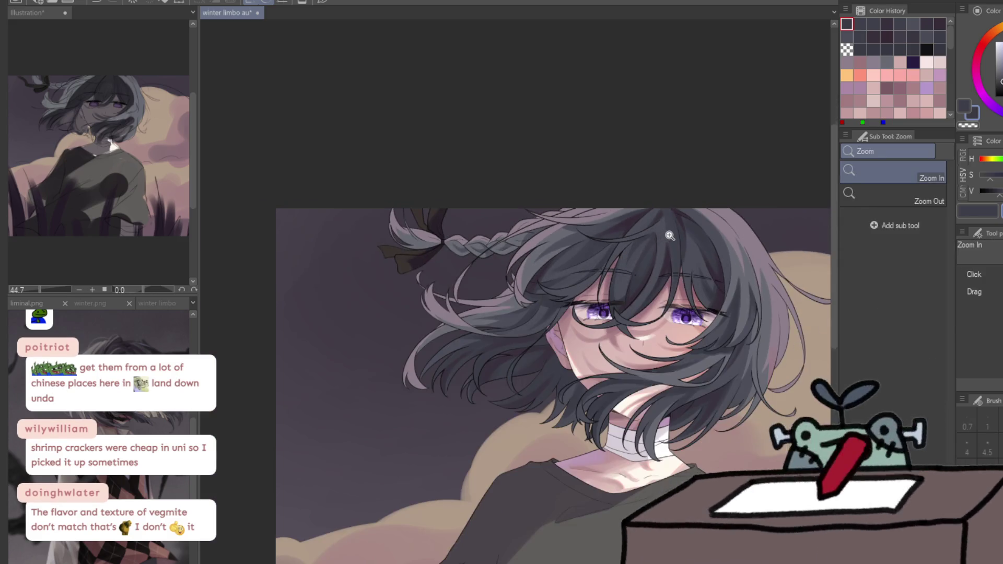
{"action": "scroll", "coordinate": [658, 235], "scroll_direction": "up", "scroll_amount": 3}
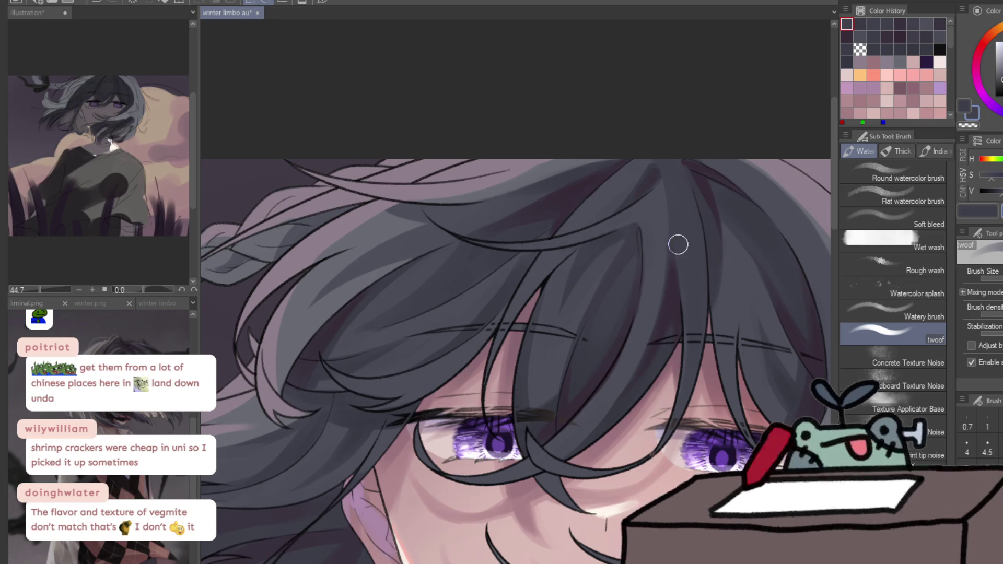
{"action": "scroll", "coordinate": [690, 273], "scroll_direction": "down", "scroll_amount": 3}
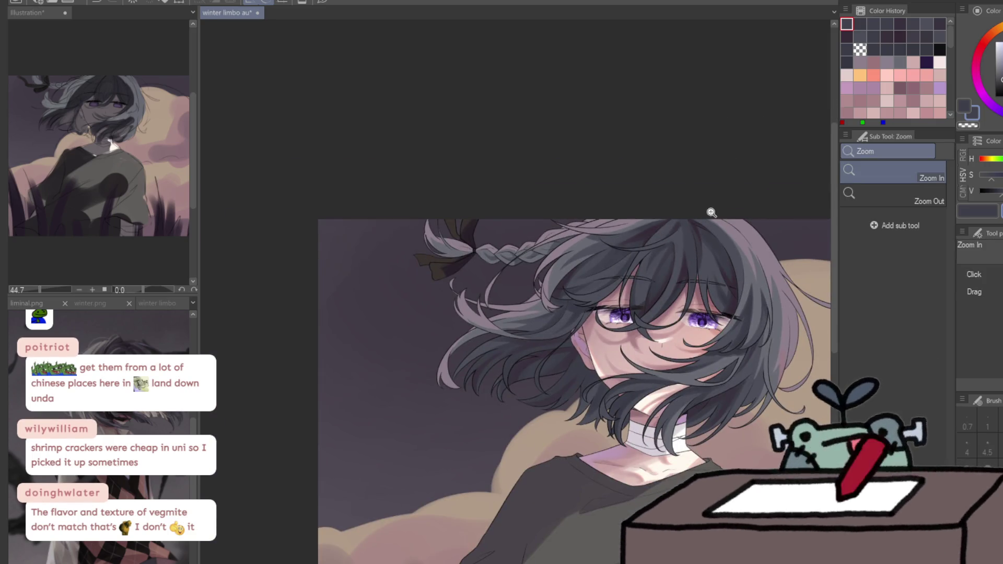
{"action": "scroll", "coordinate": [716, 198], "scroll_direction": "down", "scroll_amount": 2}
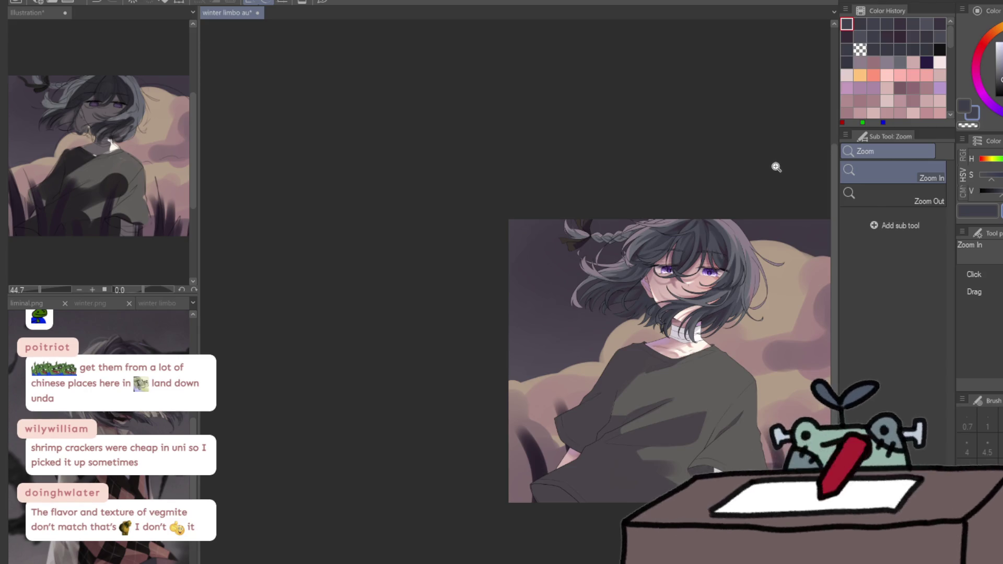
{"action": "scroll", "coordinate": [732, 206], "scroll_direction": "up", "scroll_amount": 2}
{"action": "scroll", "coordinate": [754, 192], "scroll_direction": "up", "scroll_amount": 2}
{"action": "key", "text": "b"}
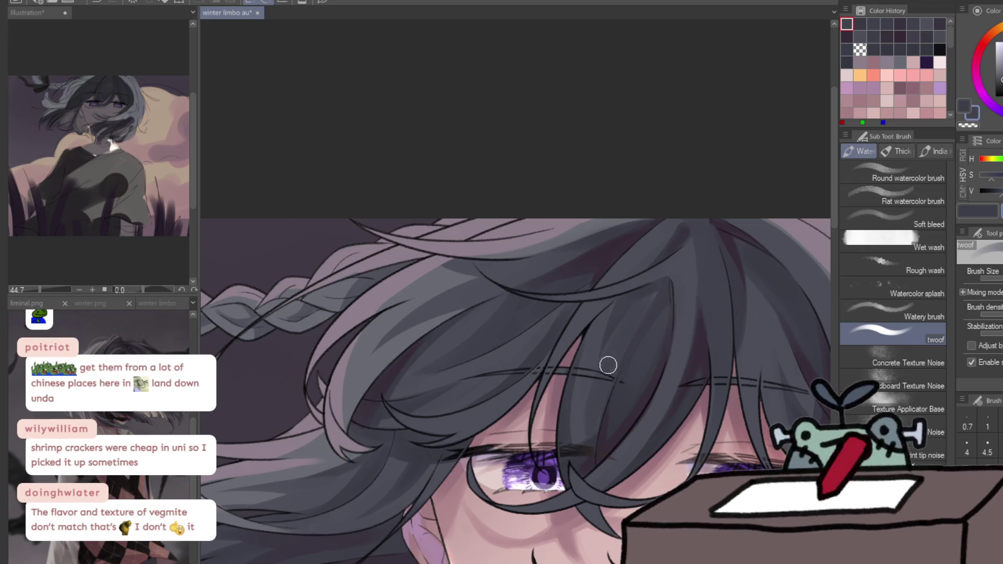
Zoom in on the hair above the eyes and eyedrop a fresh dark tone for the strands
{"action": "key", "text": "ctrl+space"}
{"action": "scroll", "coordinate": [717, 285], "scroll_direction": "down", "scroll_amount": 3}
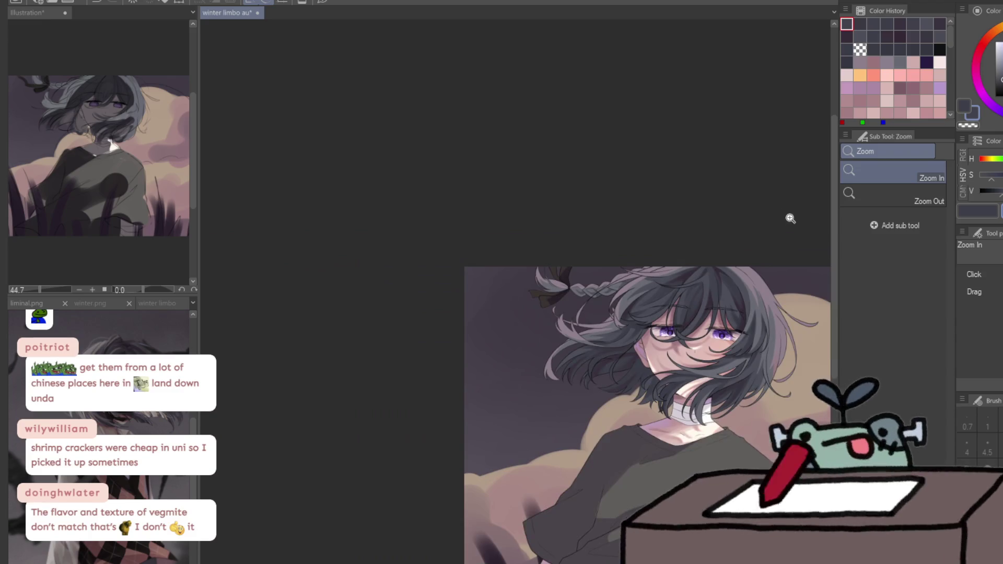
{"action": "scroll", "coordinate": [711, 269], "scroll_direction": "up", "scroll_amount": 2}
{"action": "scroll", "coordinate": [711, 270], "scroll_direction": "up", "scroll_amount": 1}
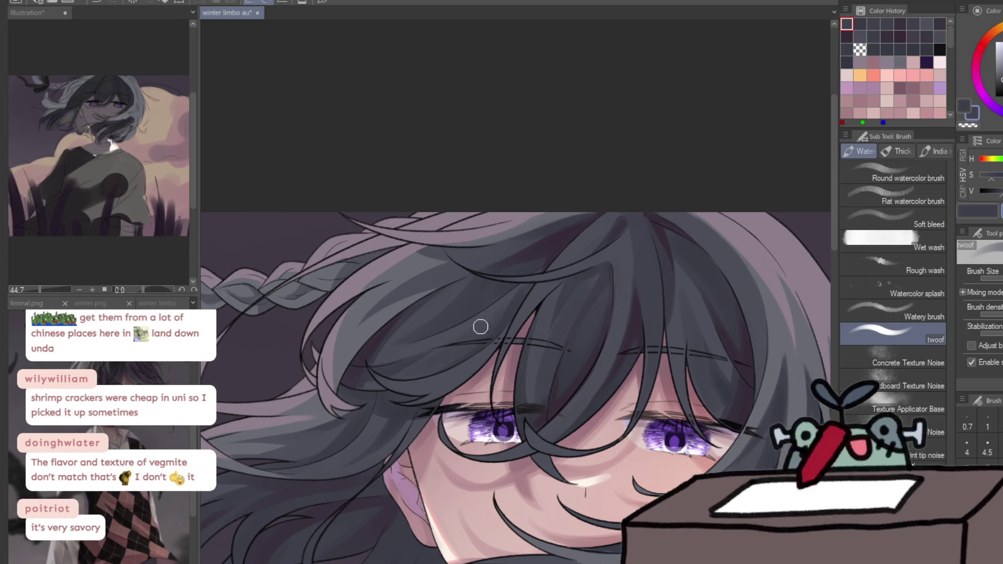
{"action": "left_click", "coordinate": [517, 294]}
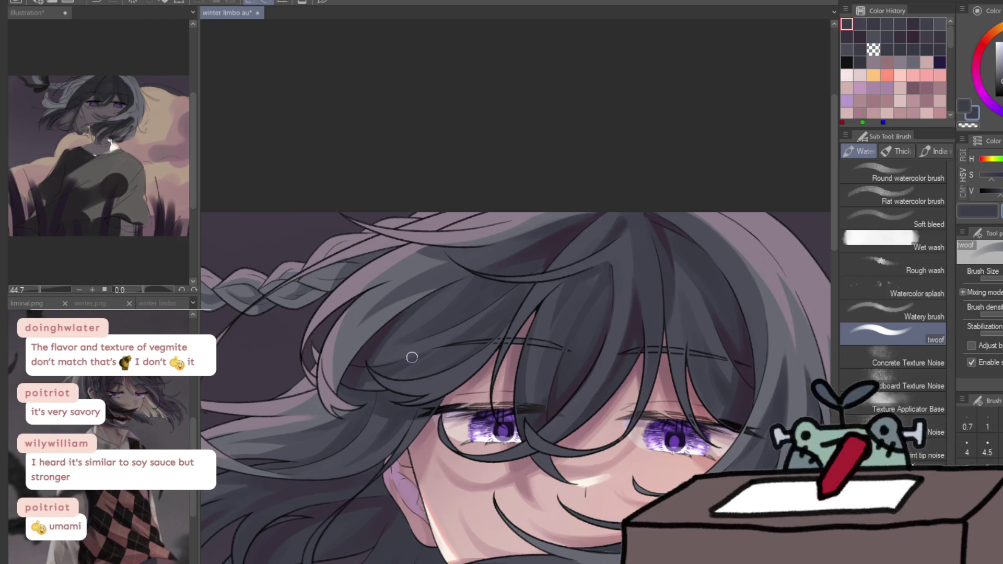
{"action": "scroll", "coordinate": [507, 314], "scroll_direction": "down", "scroll_amount": 5}
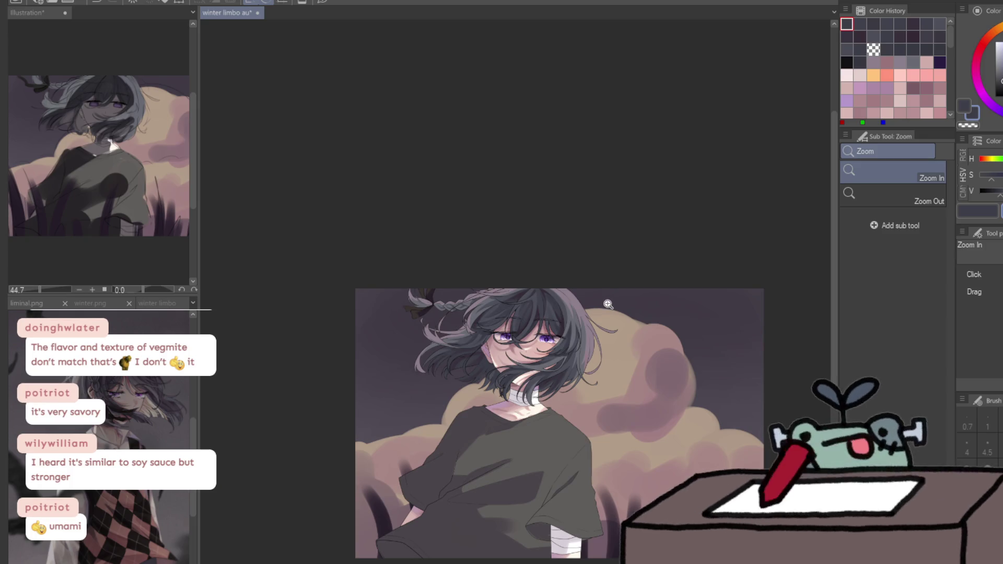
Zoom out to review the figure, then back in on the forehead hair and braid
{"action": "scroll", "coordinate": [497, 302], "scroll_direction": "up", "scroll_amount": 5}
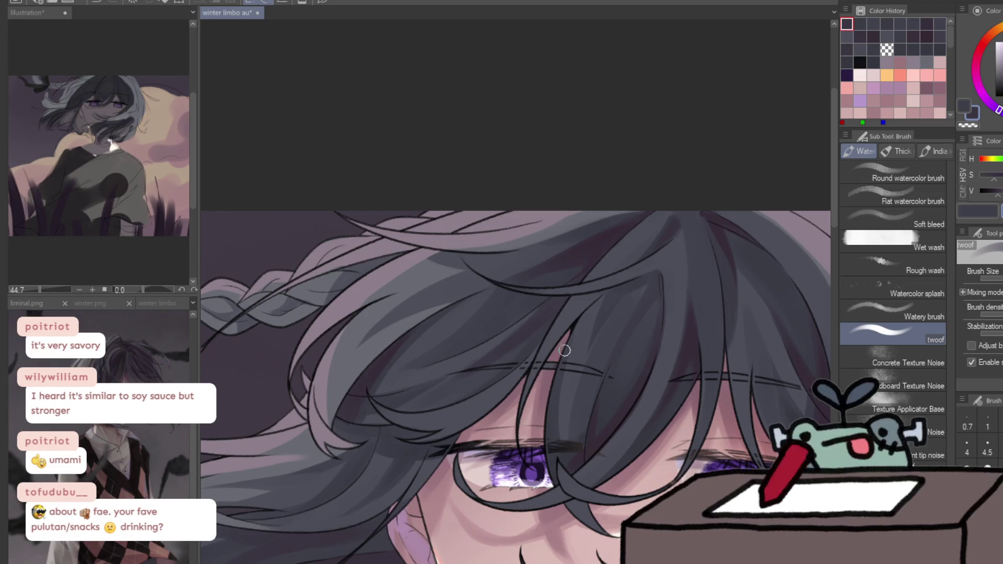
{"action": "scroll", "coordinate": [625, 357], "scroll_direction": "down", "scroll_amount": 2}
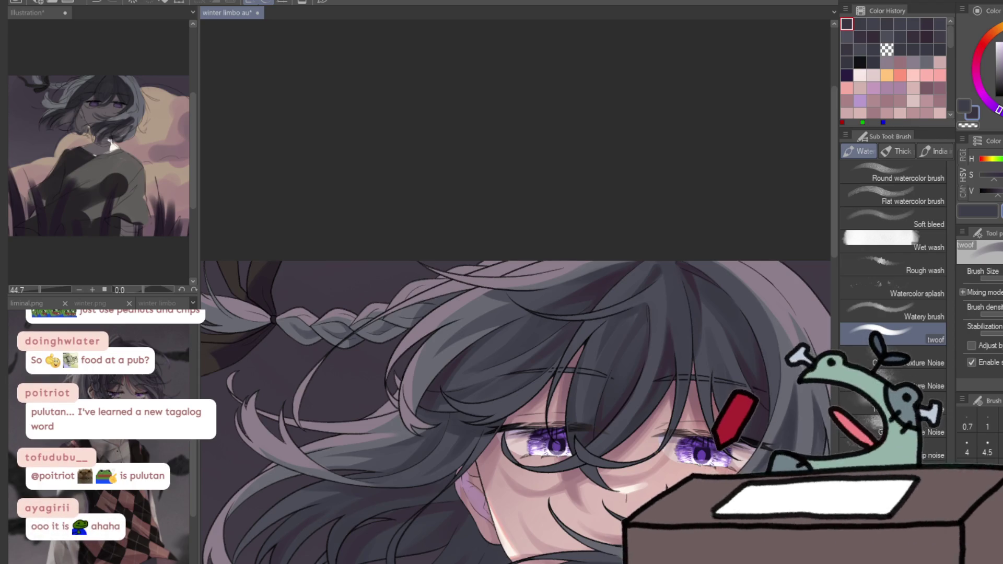
Eyedrop the hair's dark grey, zoom out to show the face, and make the brush much larger
{"action": "scroll", "coordinate": [681, 325], "scroll_direction": "up", "scroll_amount": 5}
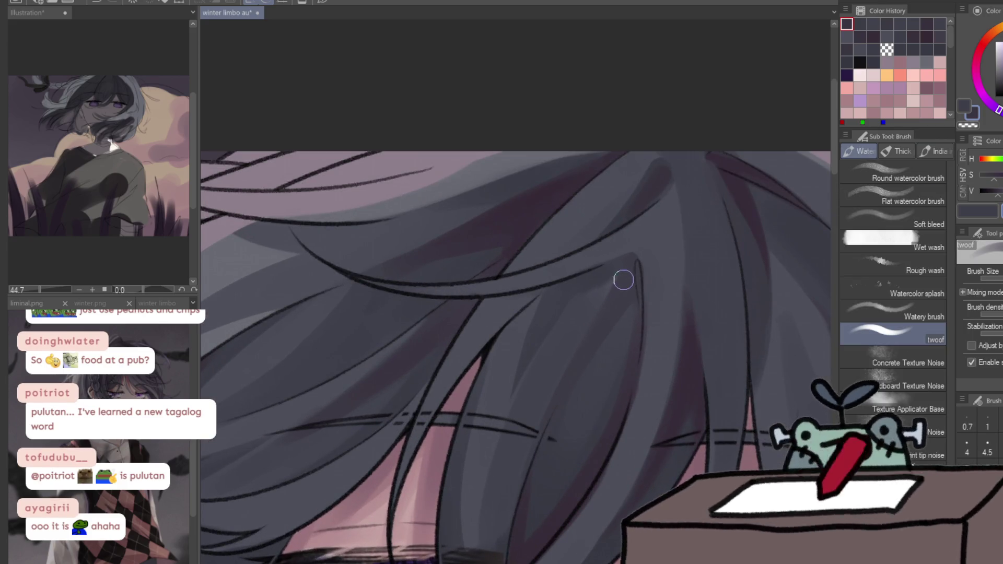
{"action": "left_click", "coordinate": [630, 275], "text": "alt"}
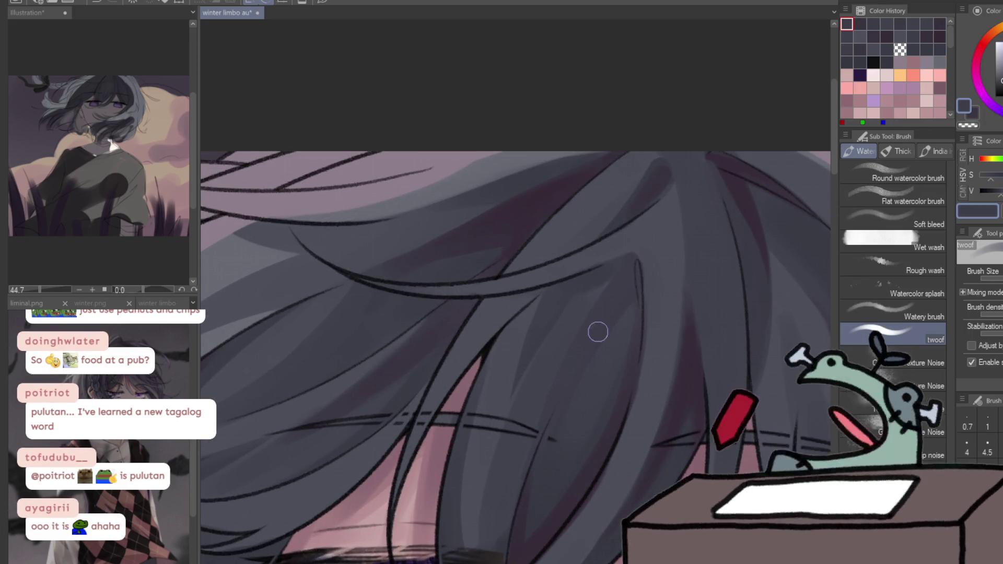
{"action": "key", "text": "ctrl+space"}
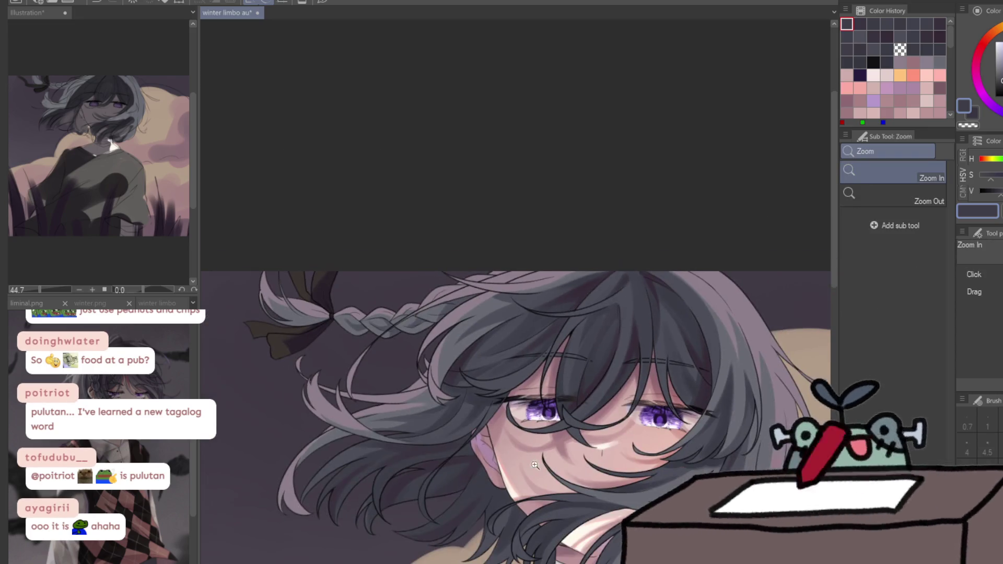
{"action": "left_click_drag", "start_coordinate": [609, 325], "coordinate": [535, 480]}
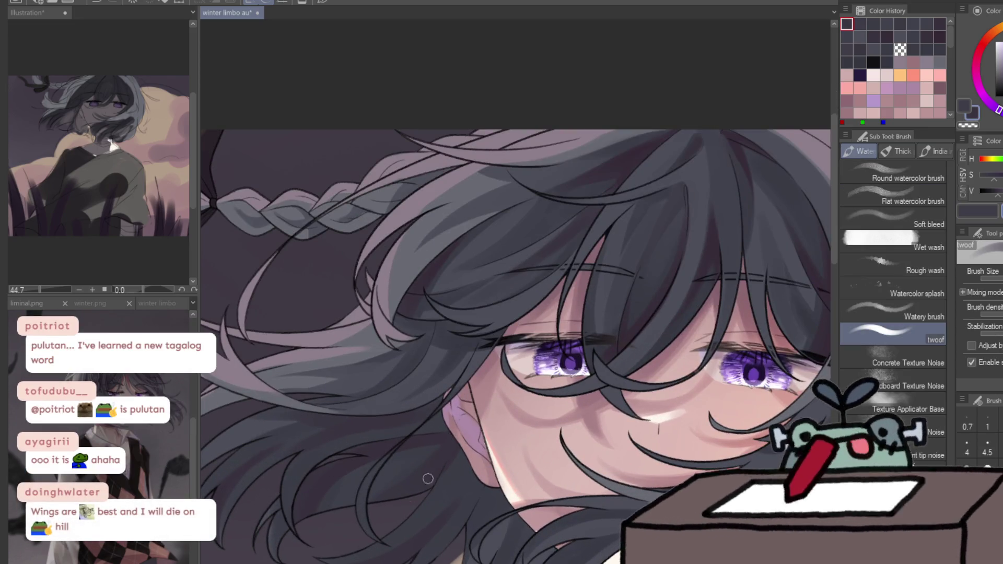
{"action": "left_click_drag", "start_coordinate": [335, 475], "coordinate": [347, 475]}
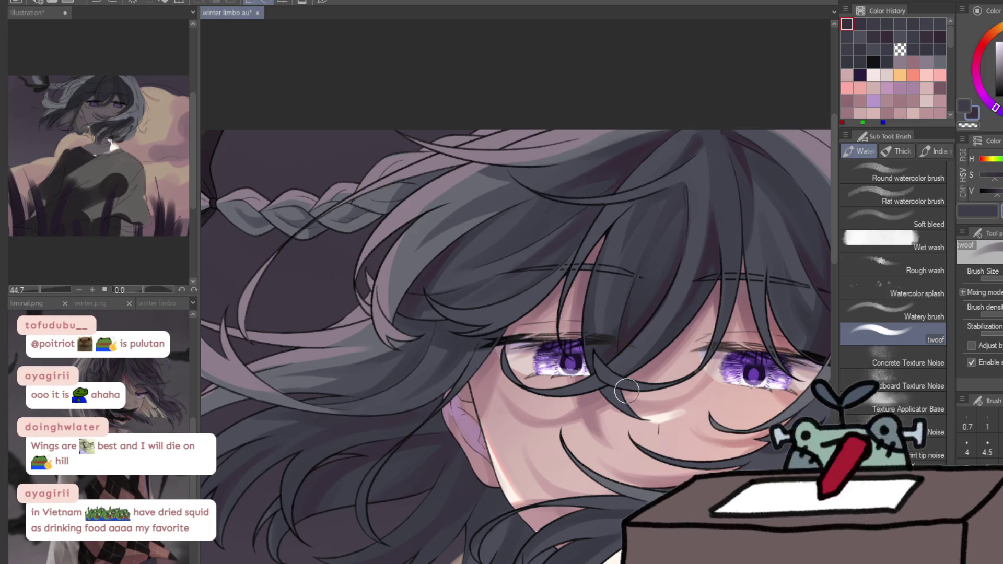
{"action": "scroll", "coordinate": [627, 391], "scroll_direction": "down", "scroll_amount": 3}
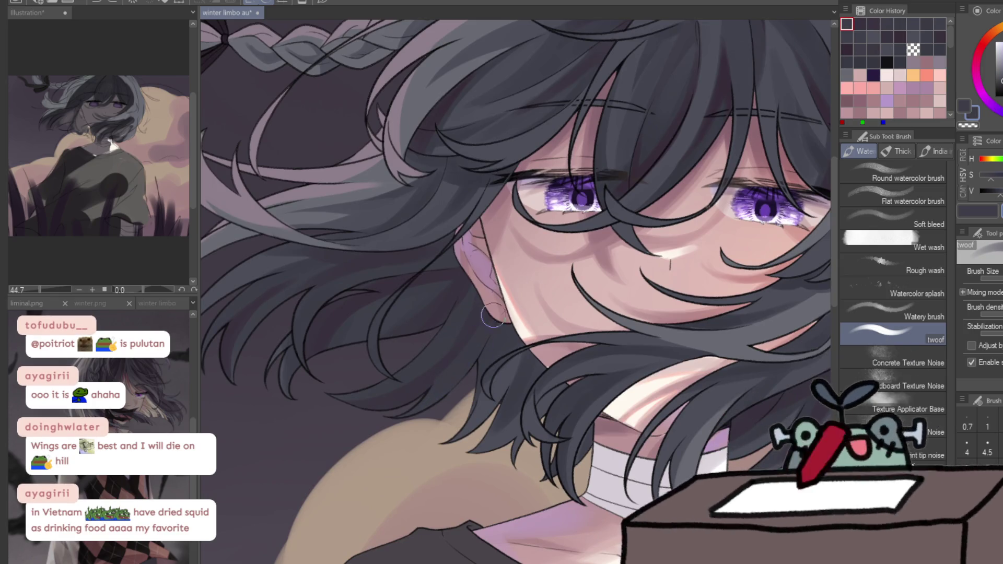
Sample a grey near the ear, zoom in on the hair and eyes, and choose a new drawing colour
{"action": "left_click", "coordinate": [475, 317]}
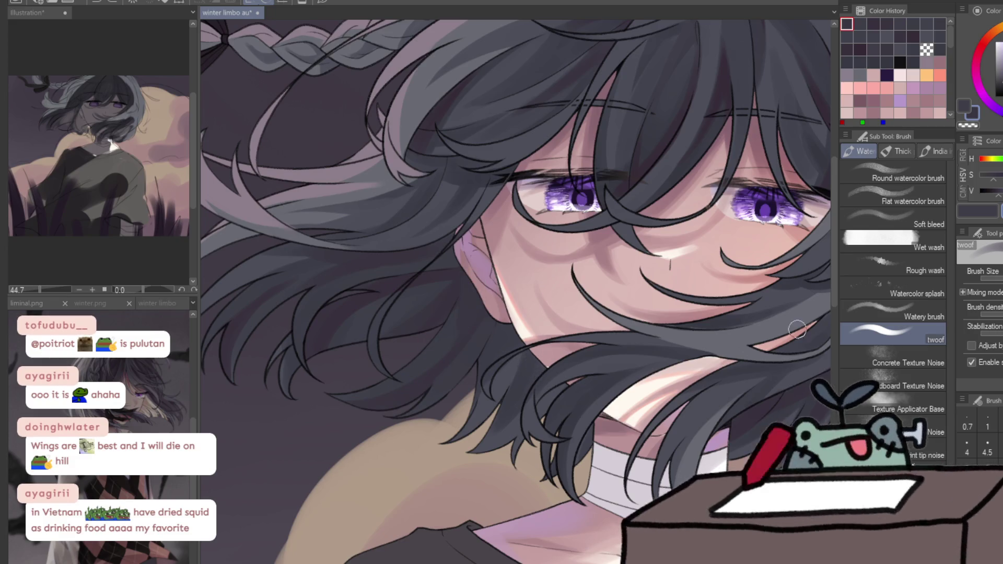
{"action": "scroll", "coordinate": [531, 373], "scroll_direction": "down", "scroll_amount": 3}
{"action": "scroll", "coordinate": [668, 396], "scroll_direction": "up", "scroll_amount": 1}
{"action": "key", "text": "ctrl+space"}
{"action": "left_click_drag", "start_coordinate": [667, 396], "coordinate": [681, 367]}
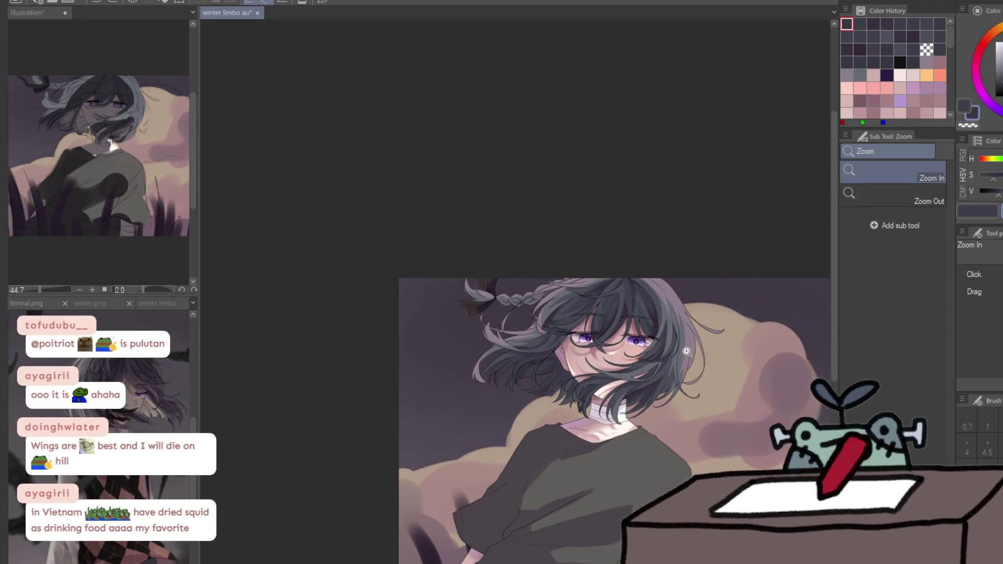
{"action": "left_click", "coordinate": [624, 329]}
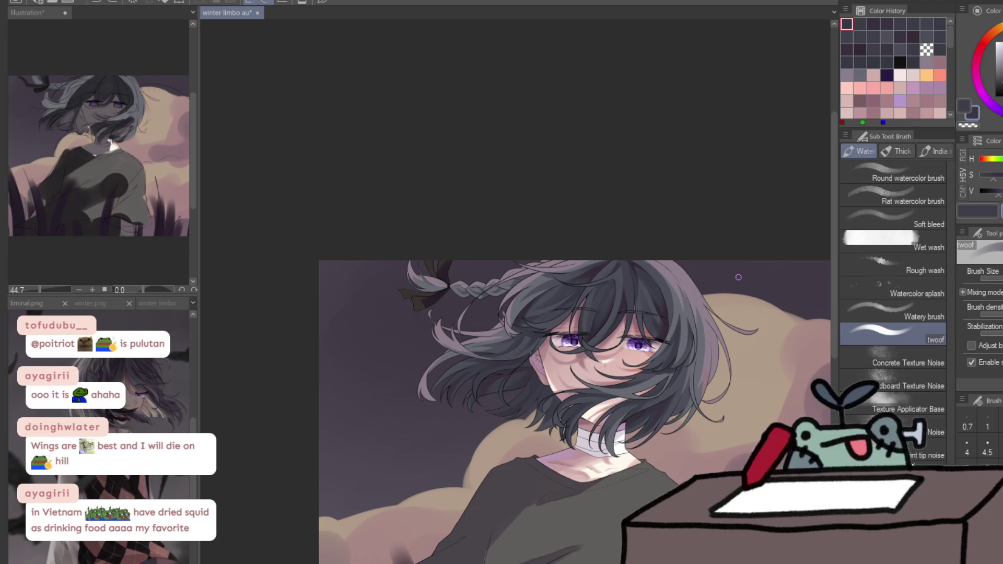
{"action": "key", "text": "ctrl+space"}
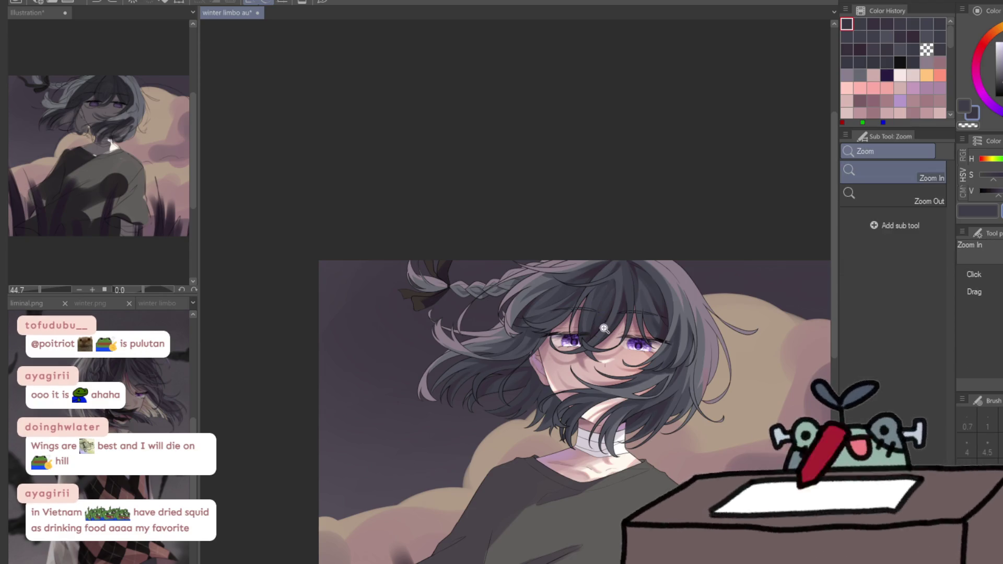
{"action": "left_click", "coordinate": [635, 305]}
{"action": "left_click", "coordinate": [634, 306]}
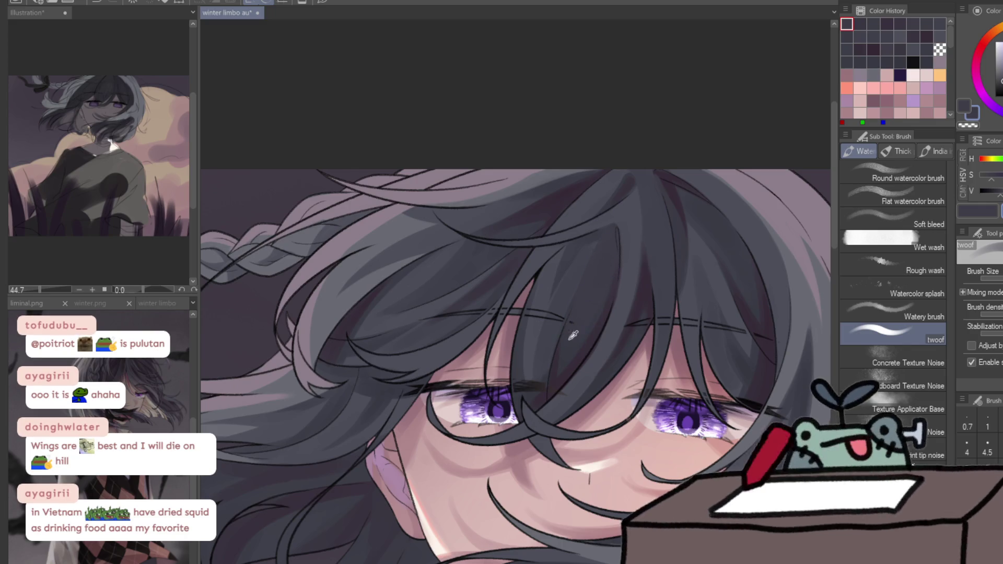
{"action": "left_click", "coordinate": [584, 284], "text": "alt"}
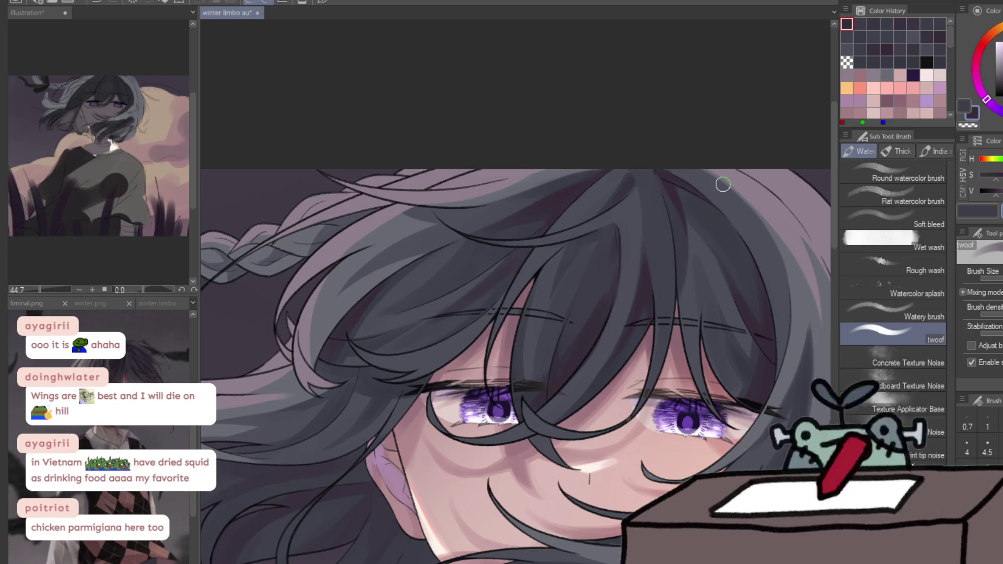
{"action": "left_click_drag", "start_coordinate": [696, 170], "coordinate": [557, 201]}
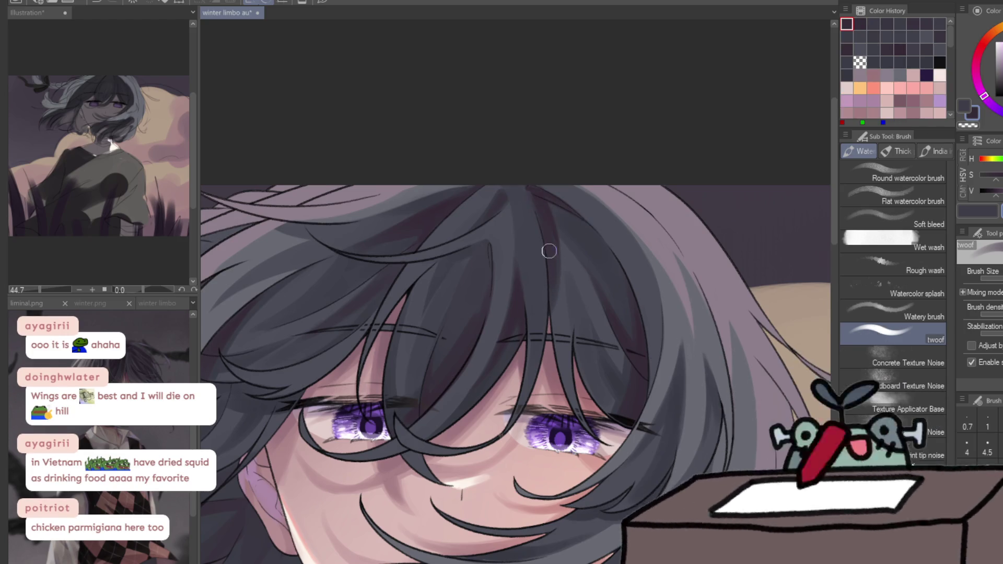
Flip the canvas horizontally, sample fresh greys from the hair, then flip it back
{"action": "key", "text": "h"}
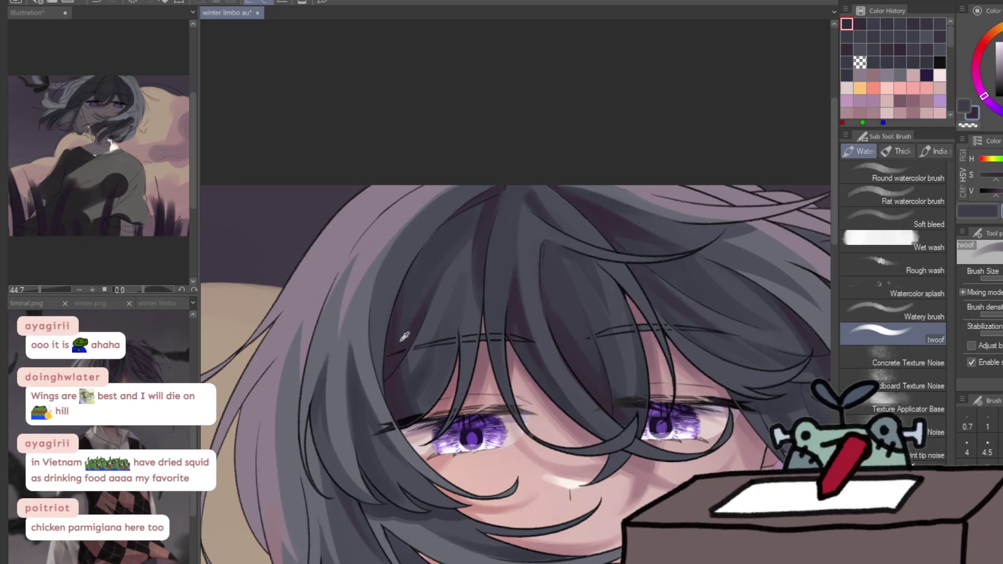
{"action": "left_click", "coordinate": [406, 335], "text": "alt"}
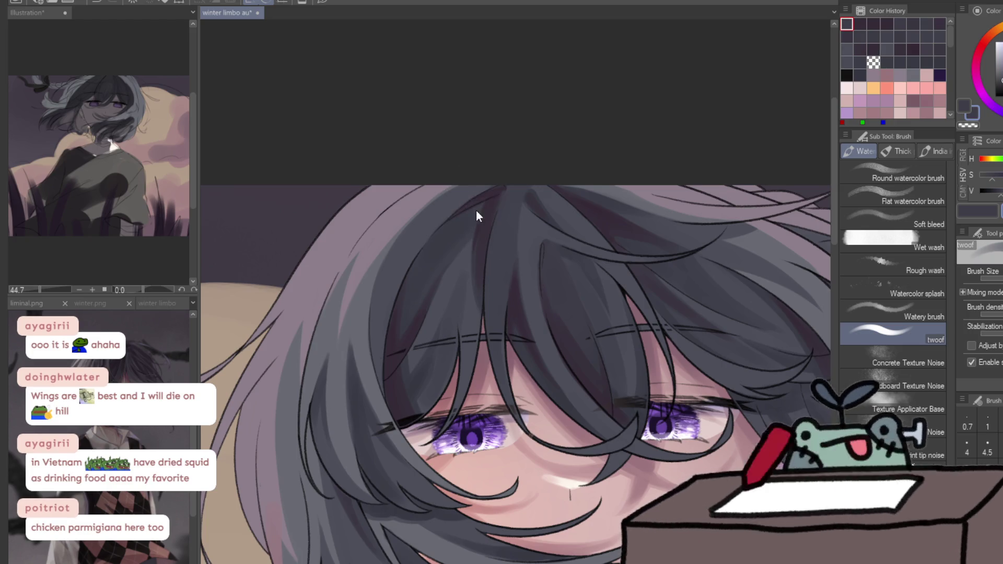
{"action": "left_click", "coordinate": [446, 345], "text": "alt"}
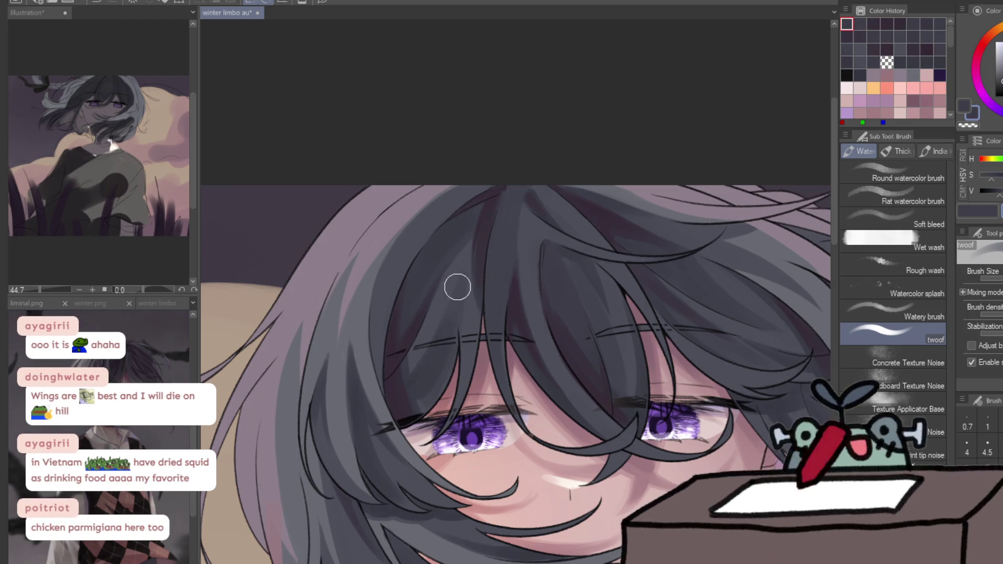
{"action": "scroll", "coordinate": [426, 389], "scroll_direction": "down", "scroll_amount": 5}
{"action": "scroll", "coordinate": [621, 246], "scroll_direction": "up", "scroll_amount": 5}
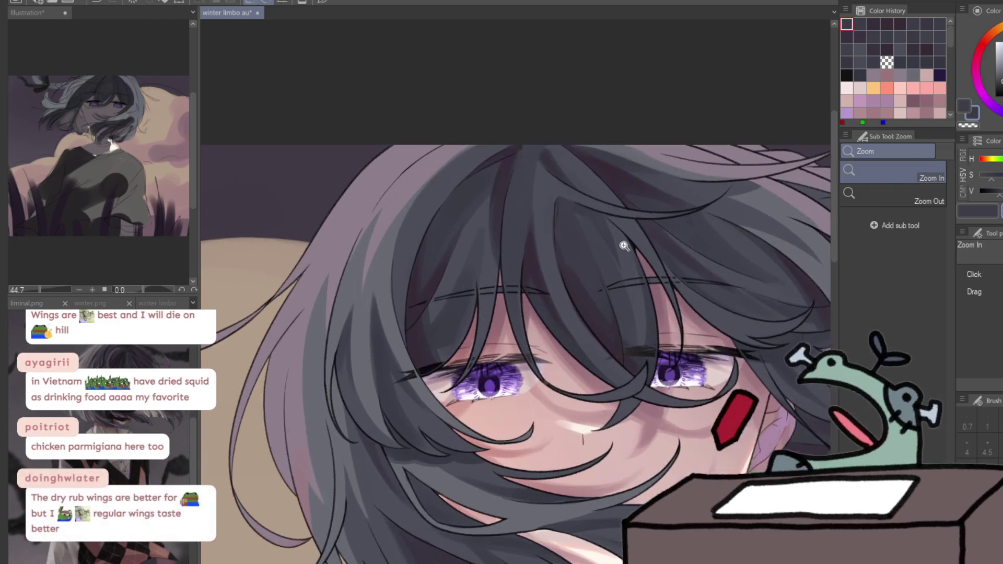
{"action": "left_click", "coordinate": [415, 287], "text": "alt"}
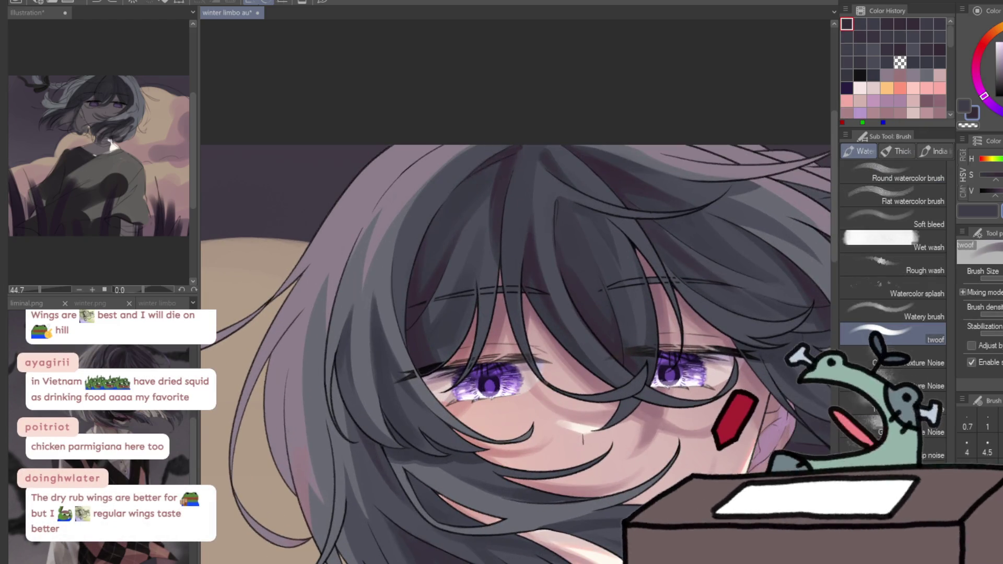
{"action": "key", "text": "h"}
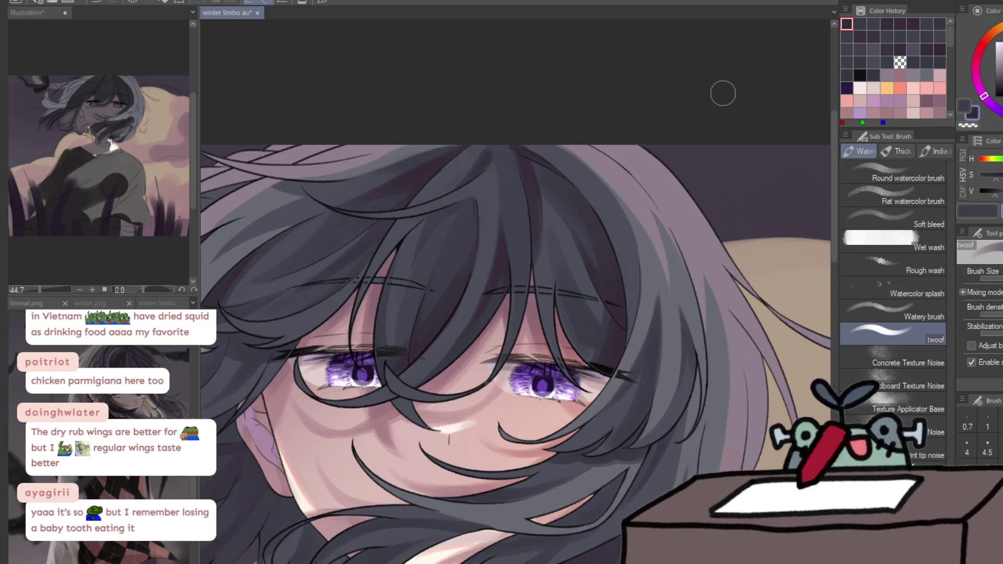
{"action": "scroll", "coordinate": [679, 345], "scroll_direction": "down", "scroll_amount": 1}
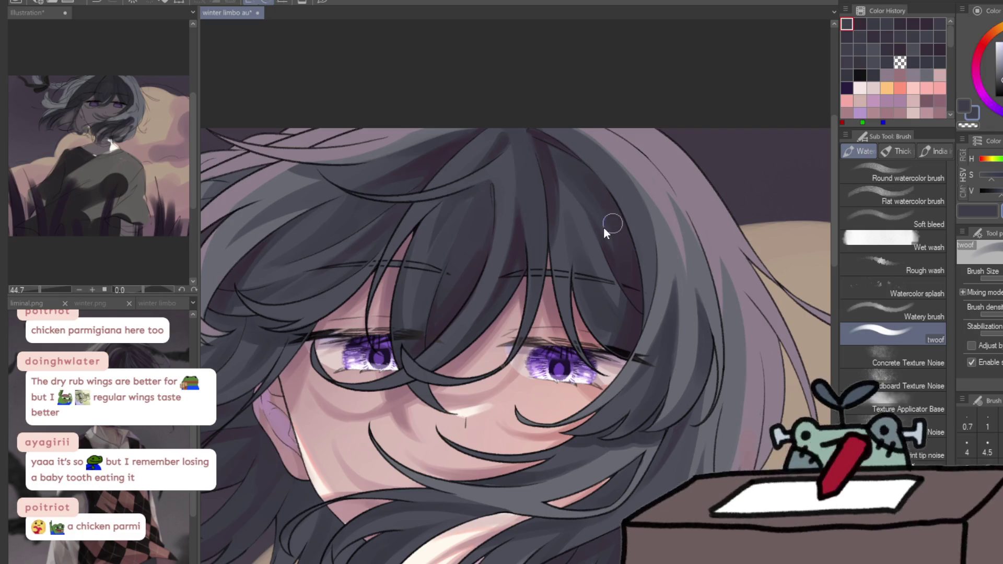
Sample several greys from the hair and check the drawing in a mirrored view
{"action": "left_click", "coordinate": [590, 215], "text": "alt"}
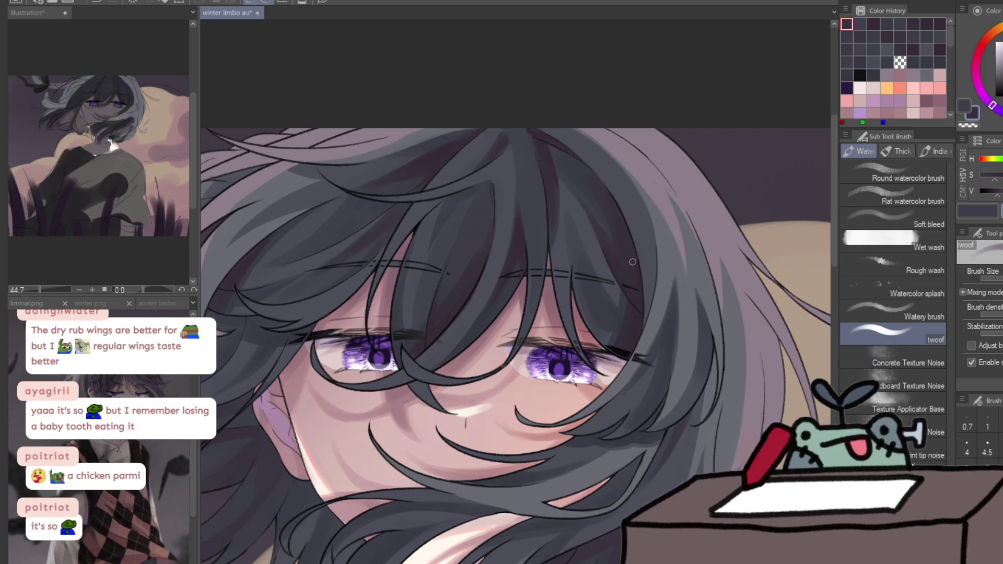
{"action": "key", "text": "h"}
{"action": "key", "text": "h"}
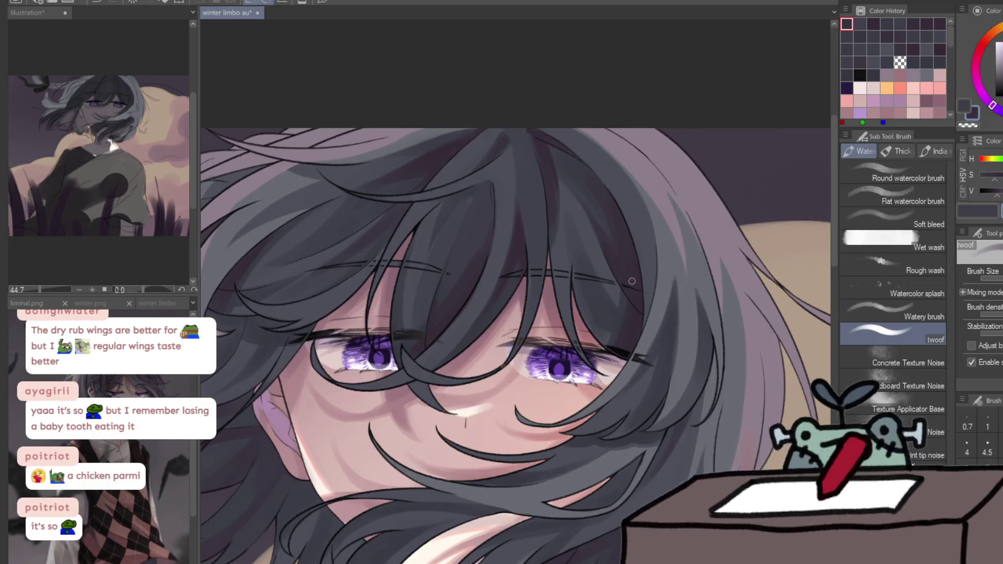
{"action": "left_click", "coordinate": [438, 326], "text": "alt"}
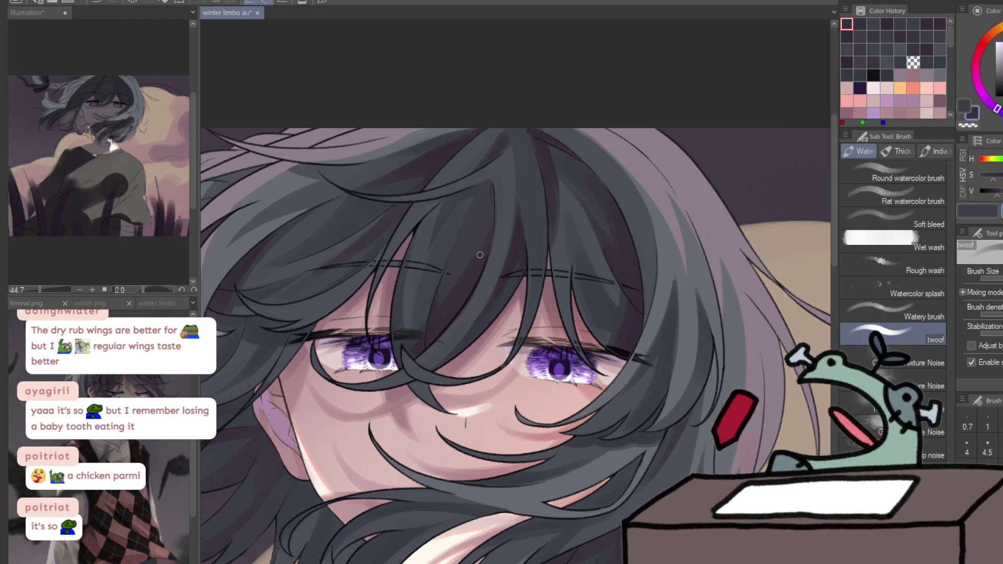
{"action": "left_click", "coordinate": [377, 231], "text": "alt"}
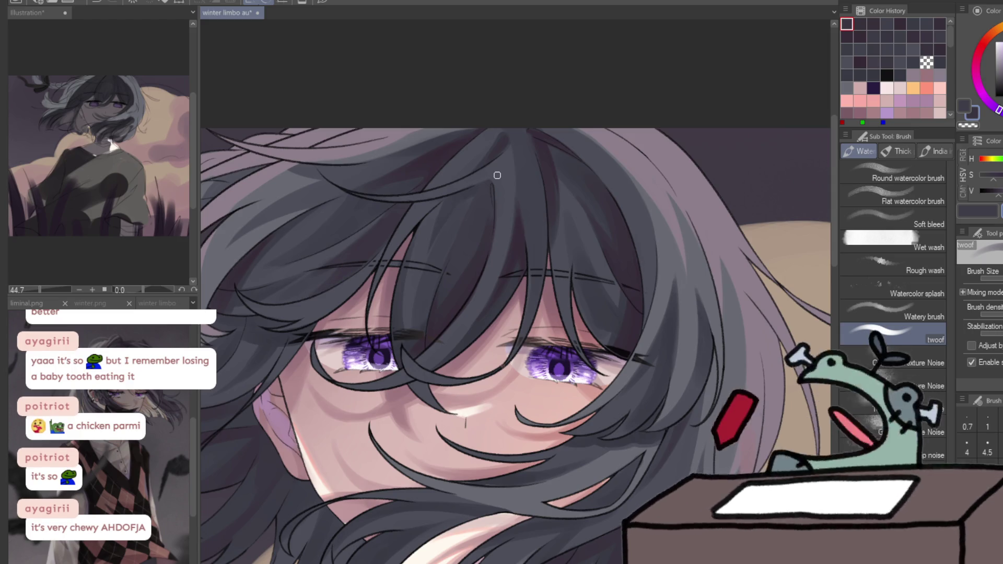
{"action": "key", "text": "h"}
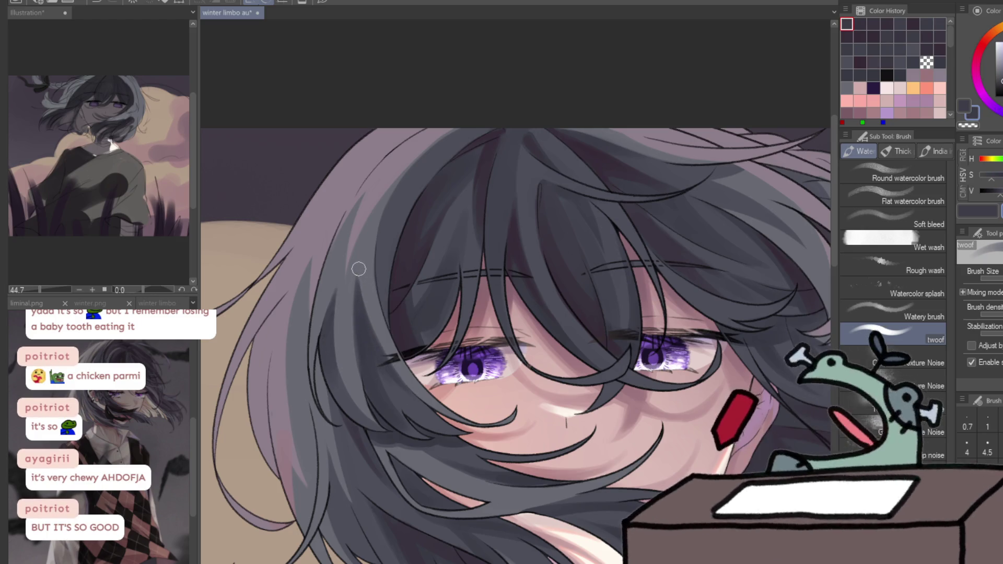
Restore the normal view and paste the copied chicken parm photo as a new canvas
{"action": "key", "text": "c"}
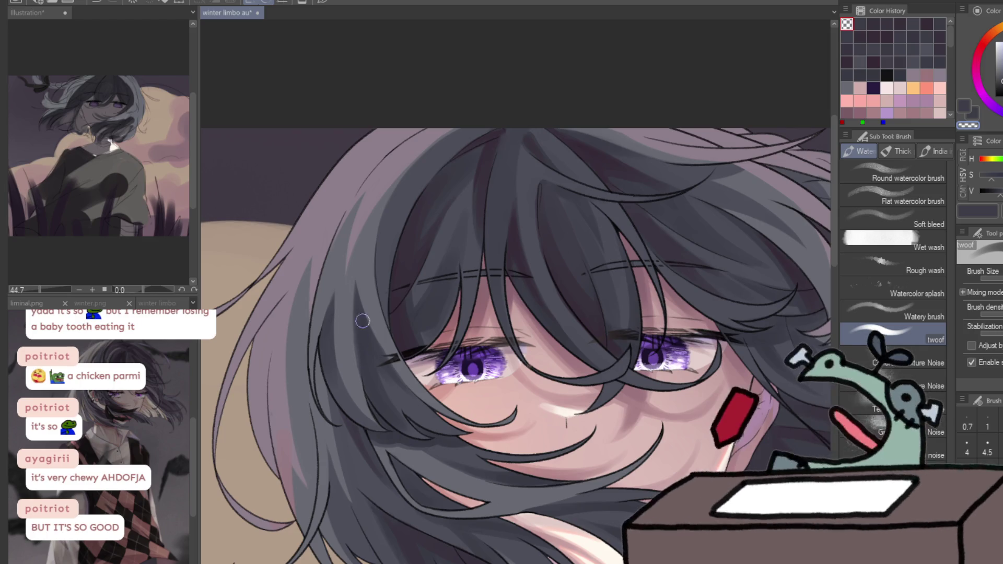
{"action": "key", "text": "c"}
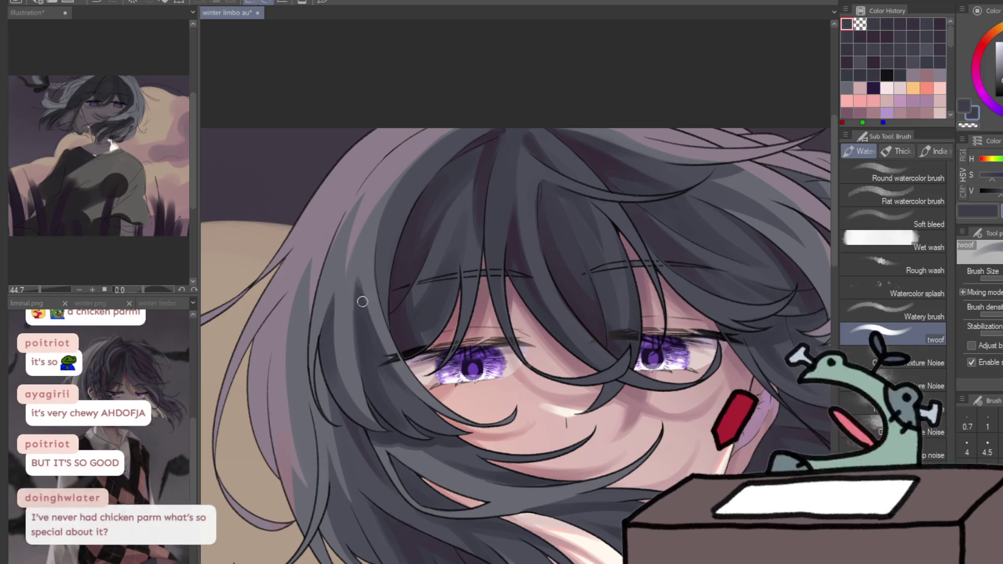
{"action": "key", "text": "h"}
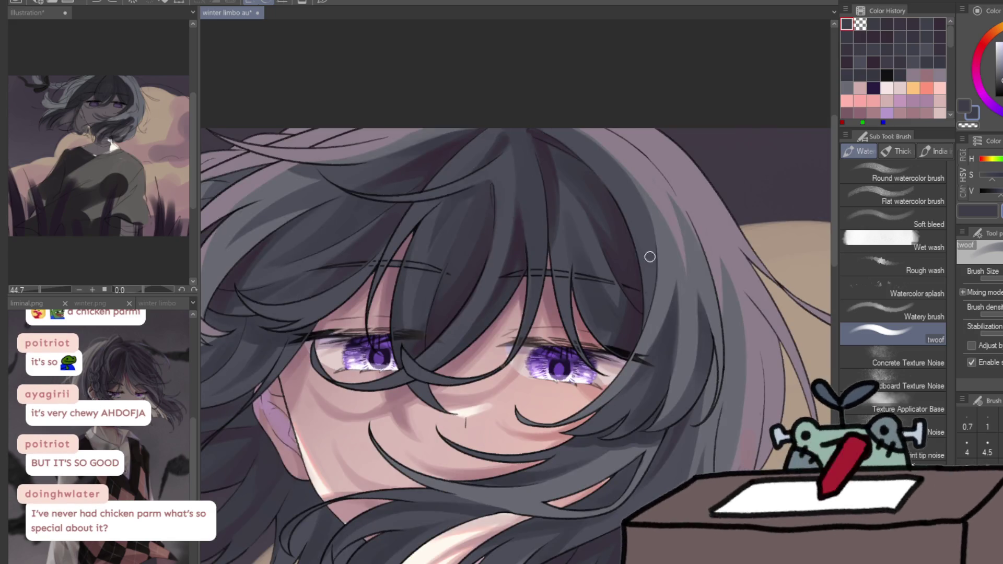
{"action": "left_click_drag", "start_coordinate": [661, 256], "coordinate": [749, 230]}
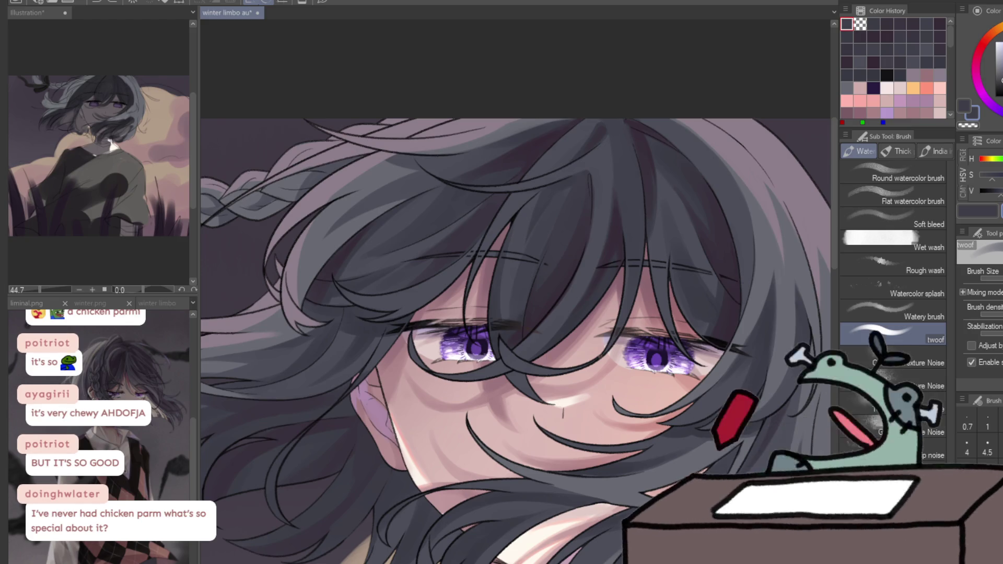
{"action": "key", "text": "ctrl+shift+v"}
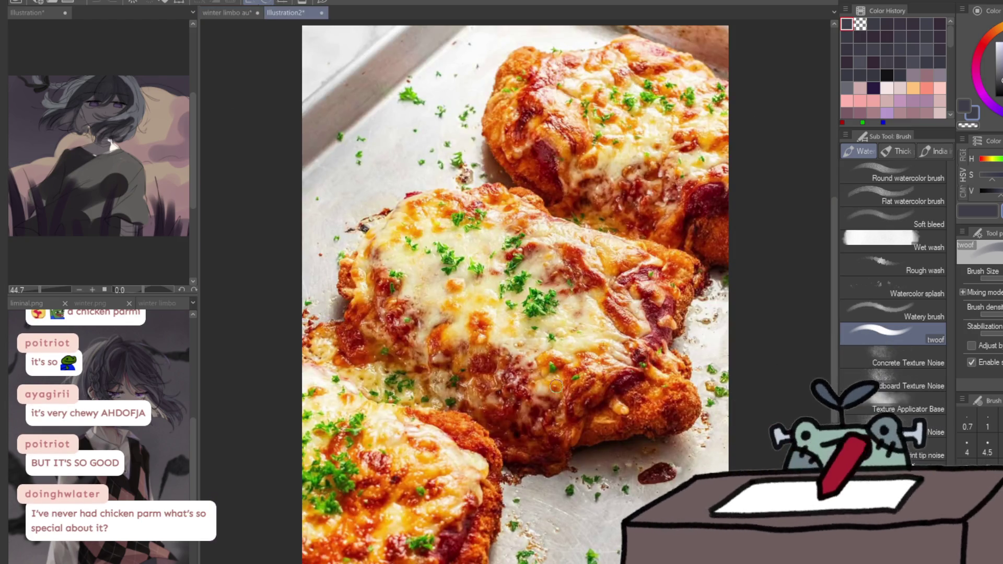
Close the chicken parm canvas and restroke the hair strand between the eyes lighter
{"action": "key", "text": "ctrl+w"}
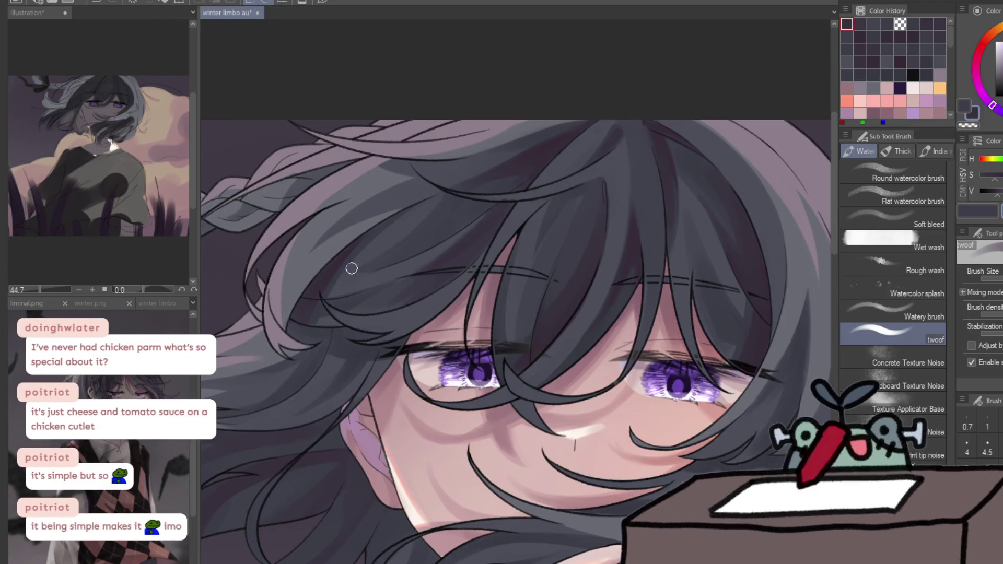
{"action": "key", "text": "ctrl+0"}
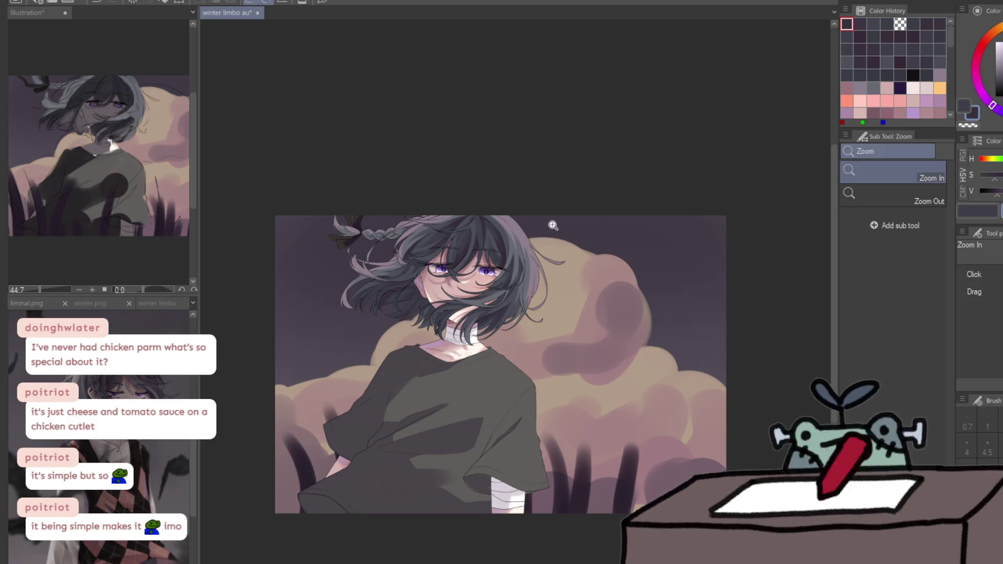
{"action": "scroll", "coordinate": [547, 228], "scroll_direction": "up", "scroll_amount": 5}
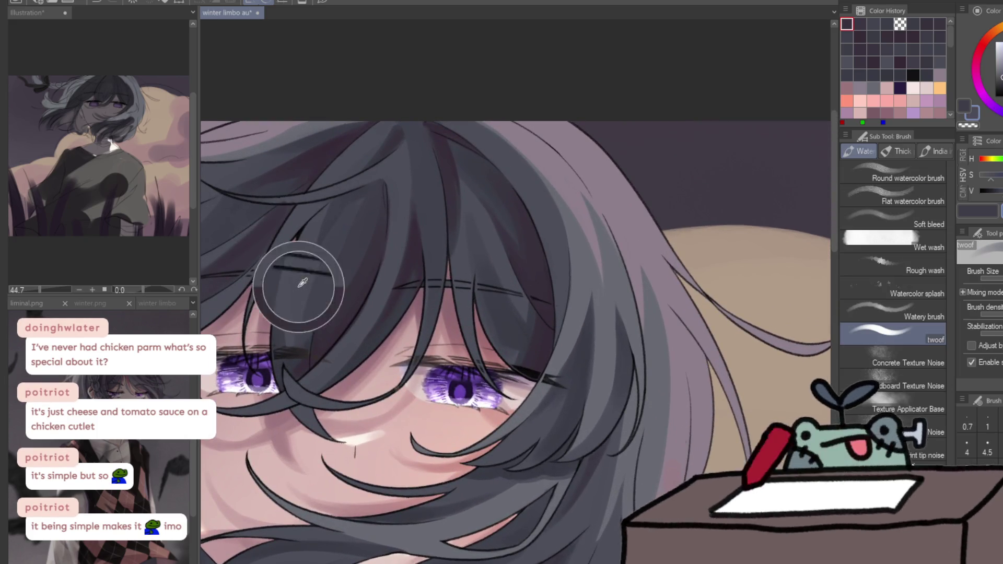
{"action": "left_click_drag", "start_coordinate": [302, 285], "coordinate": [298, 331]}
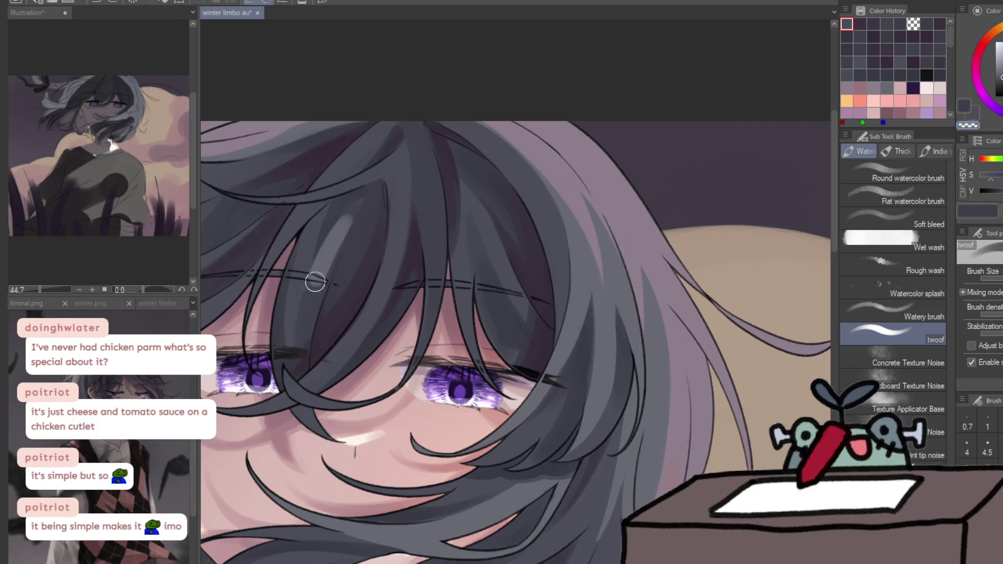
{"action": "left_click_drag", "start_coordinate": [297, 287], "coordinate": [296, 334]}
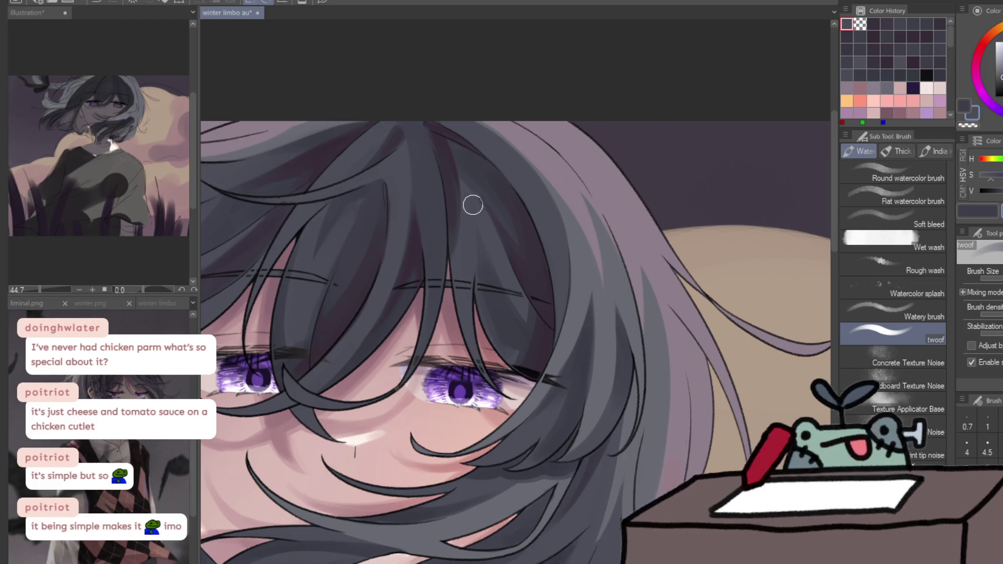
Centre the face and braid in view and sample the dark grey hair colour
{"action": "key", "text": "ctrl+alt+space"}
{"action": "left_click_drag", "start_coordinate": [402, 153], "coordinate": [386, 128]}
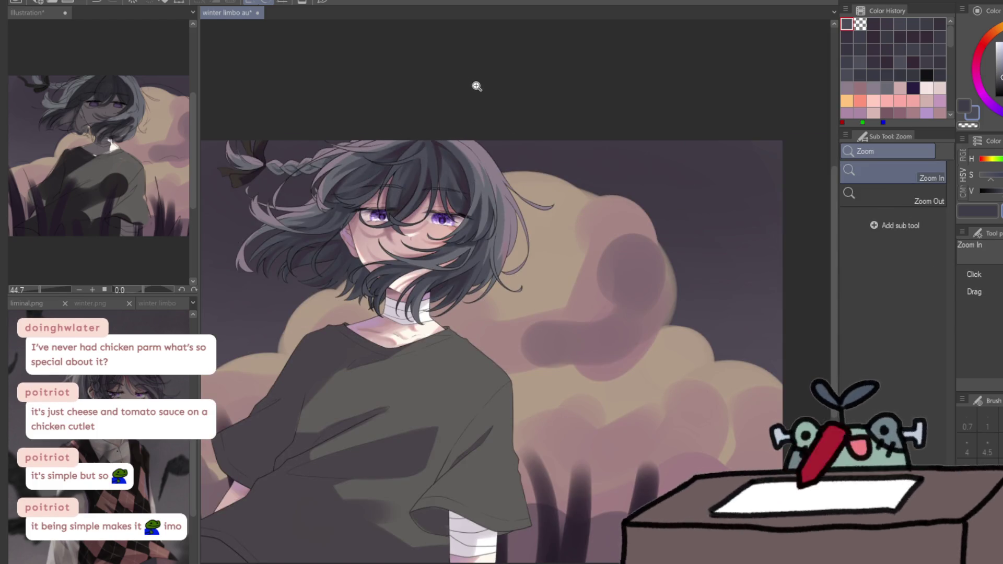
{"action": "left_click", "coordinate": [344, 176]}
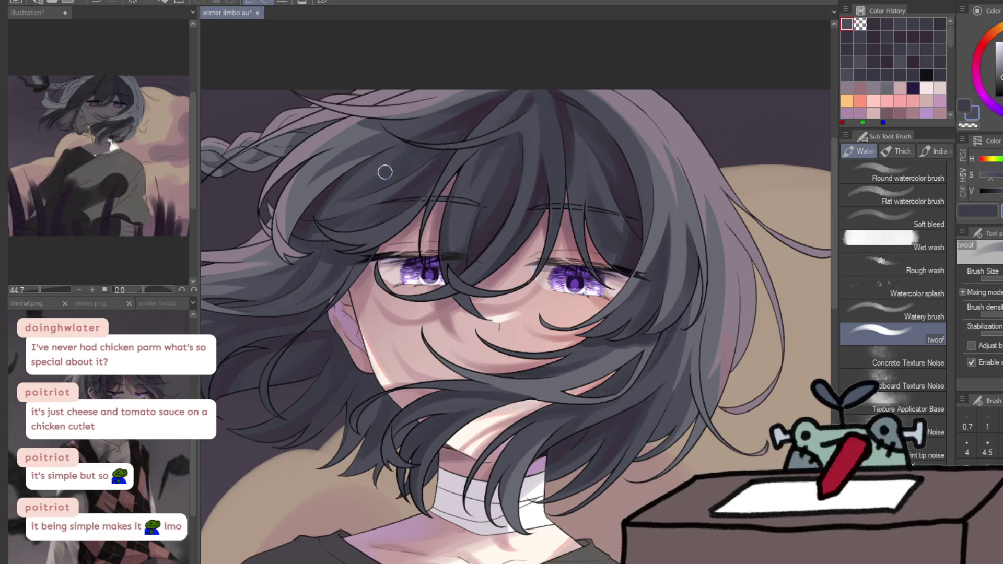
{"action": "key", "text": "ctrl+alt+space"}
{"action": "left_click", "coordinate": [356, 187]}
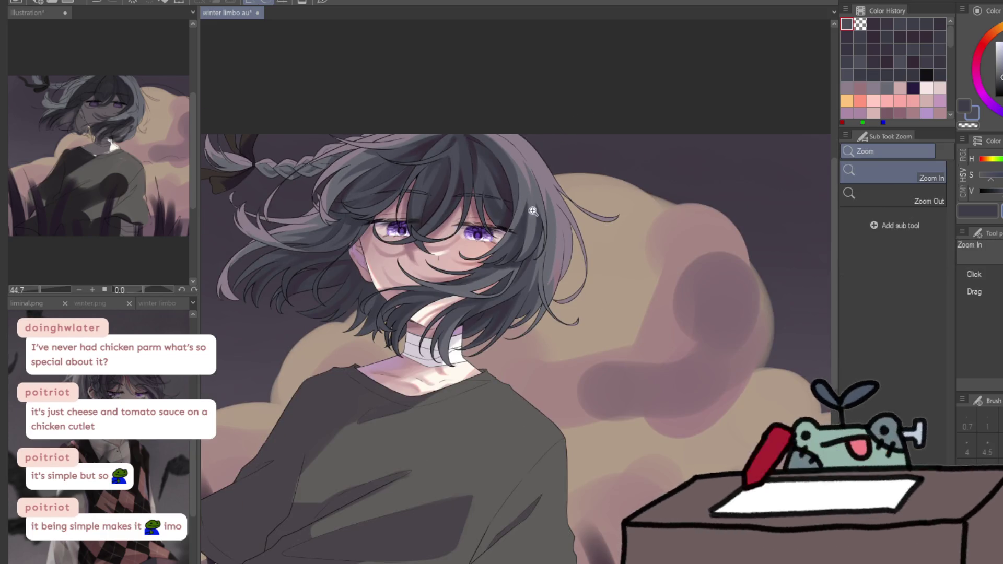
{"action": "left_click", "coordinate": [521, 232]}
{"action": "left_click_drag", "start_coordinate": [711, 346], "coordinate": [726, 172]}
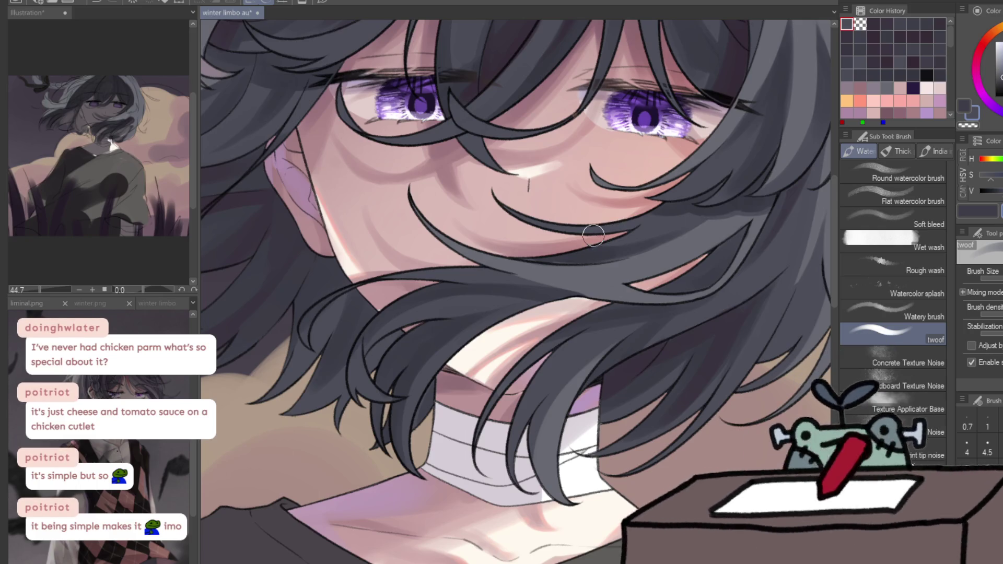
{"action": "left_click", "coordinate": [602, 316], "text": "alt"}
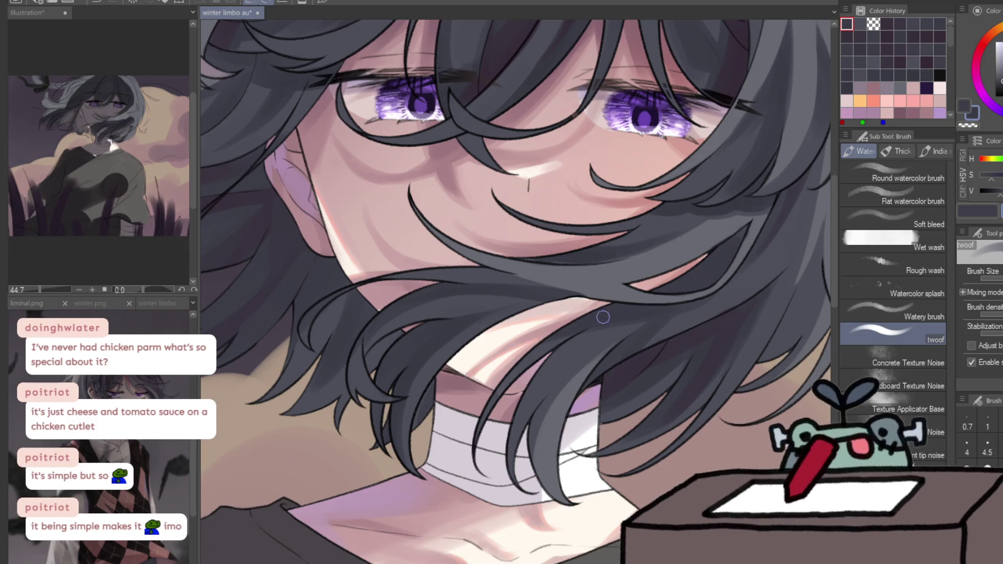
{"action": "left_click_drag", "start_coordinate": [664, 311], "coordinate": [521, 374]}
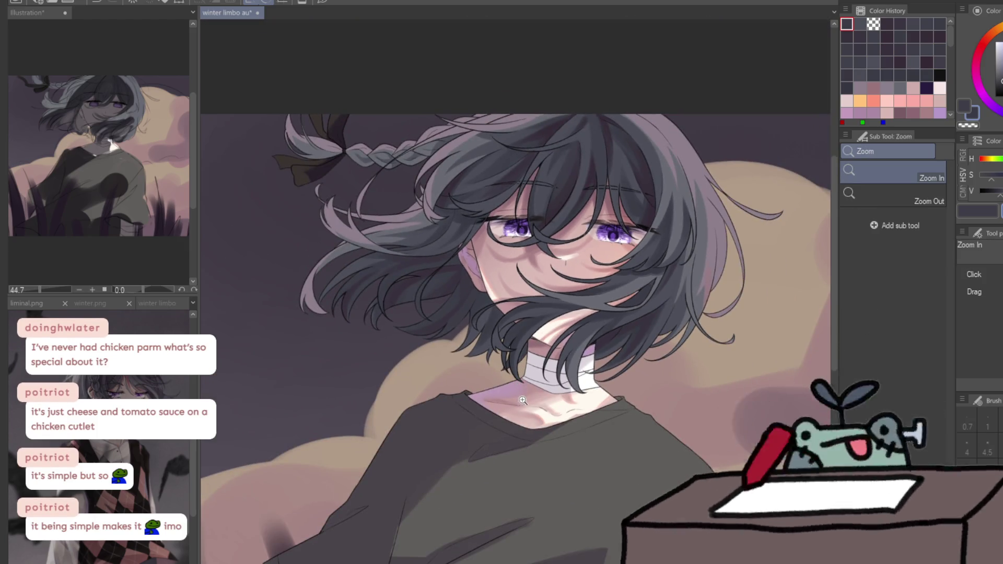
{"action": "left_click_drag", "start_coordinate": [543, 311], "coordinate": [565, 139]}
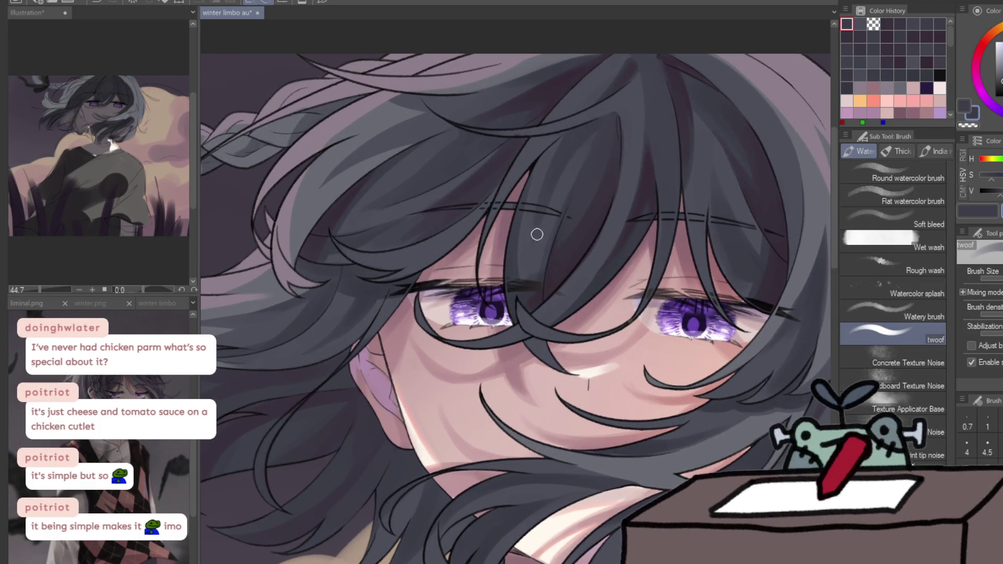
{"action": "left_click_drag", "start_coordinate": [463, 302], "coordinate": [583, 242]}
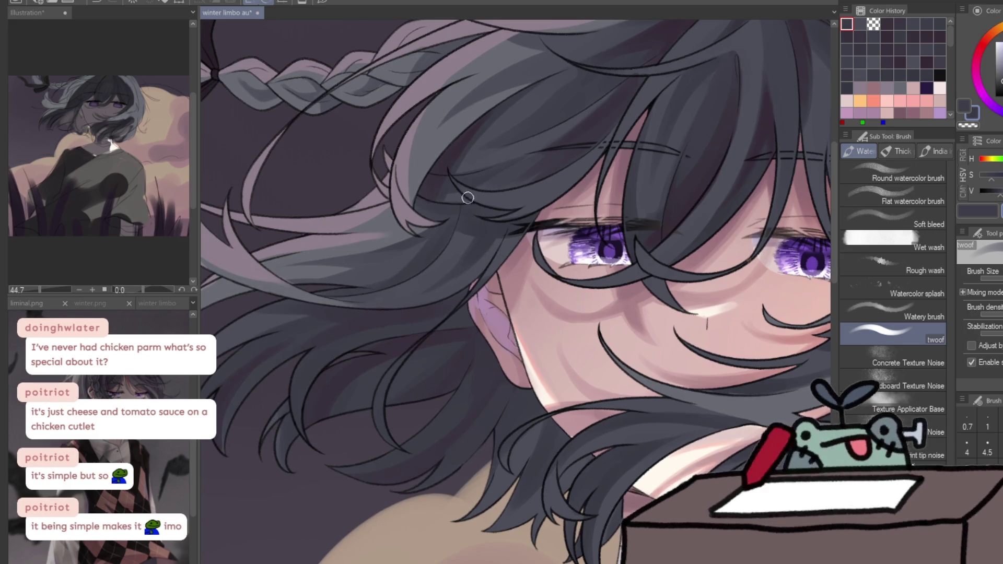
{"action": "left_click", "coordinate": [436, 186], "text": "alt"}
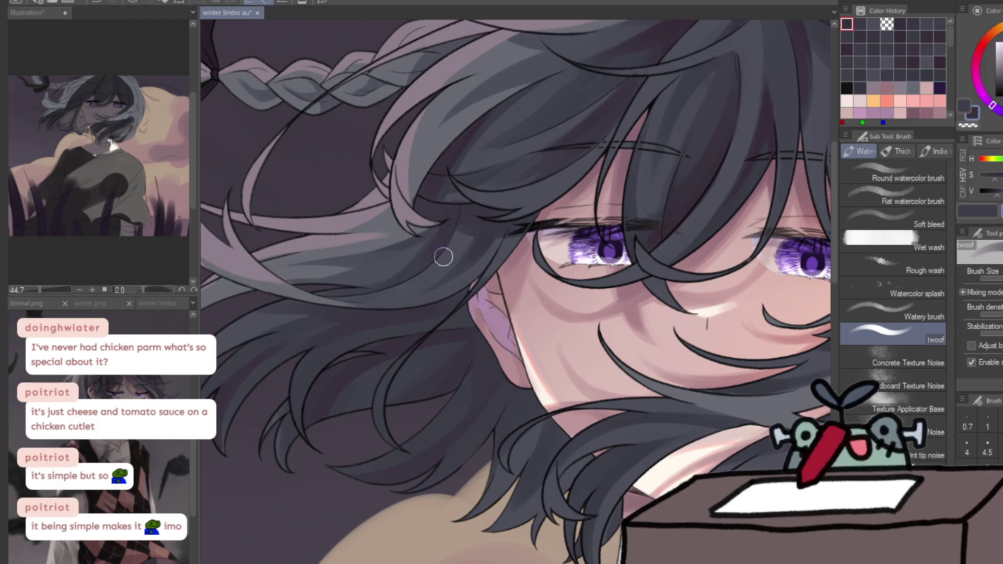
Zoom out to review the whole figure, then zoom back in on the face
{"action": "scroll", "coordinate": [428, 252], "scroll_direction": "down", "scroll_amount": 5}
{"action": "scroll", "coordinate": [380, 268], "scroll_direction": "up", "scroll_amount": 5}
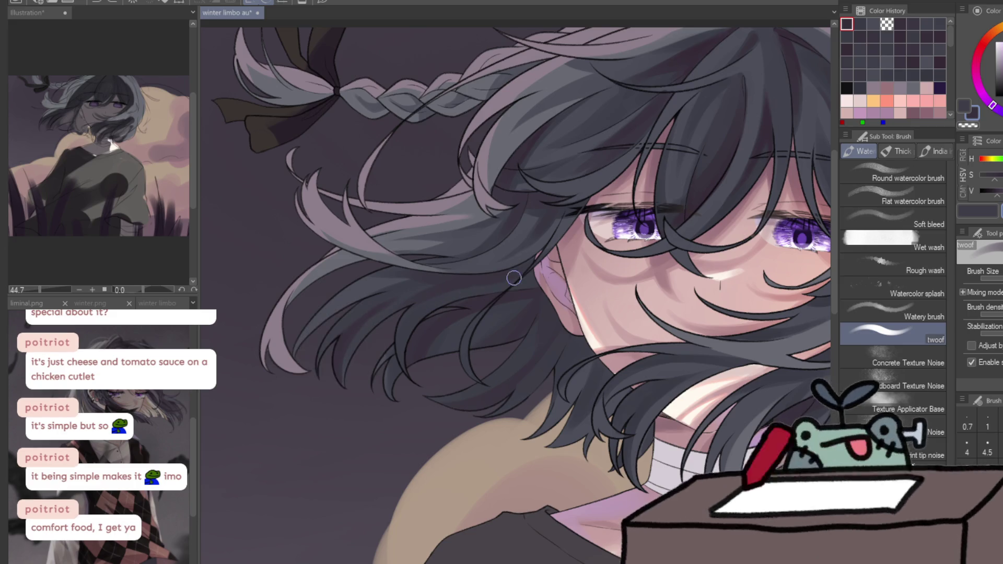
{"action": "key", "text": "ctrl+space"}
{"action": "scroll", "coordinate": [574, 304], "scroll_direction": "down", "scroll_amount": 5}
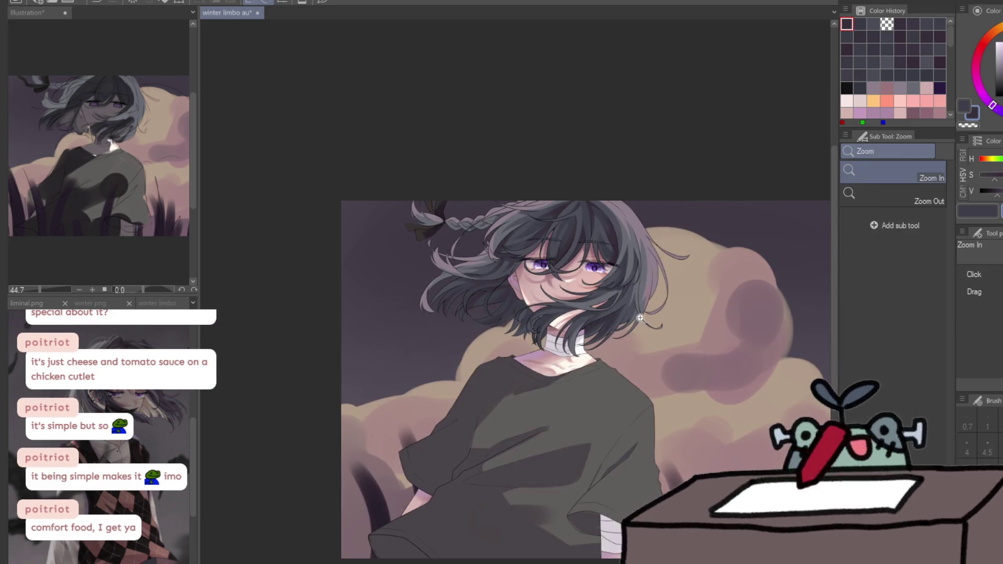
{"action": "left_click", "coordinate": [666, 303]}
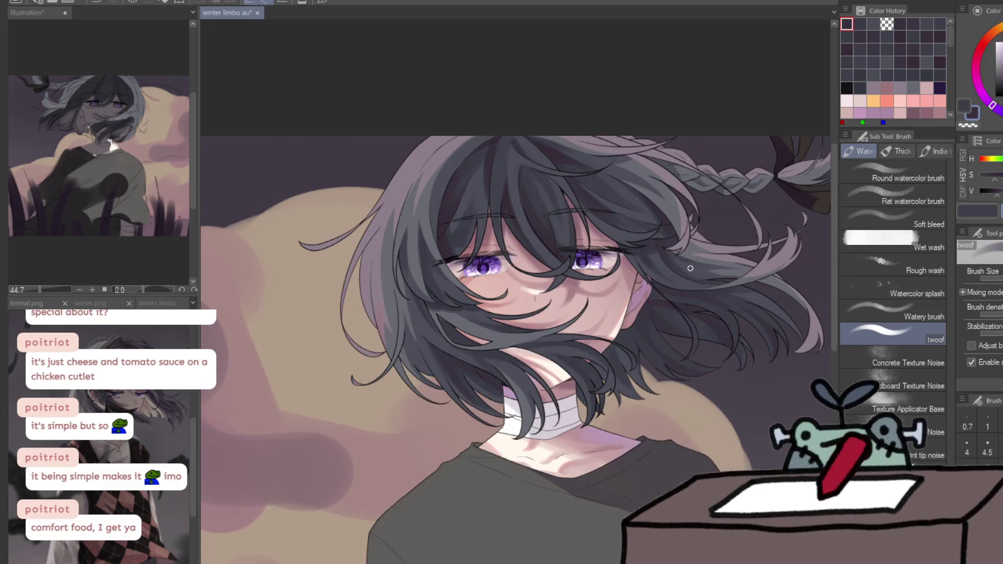
{"action": "key", "text": "ctrl+space"}
Shift the paint colour's hue and extend a light hair strand upward
{"action": "left_click", "coordinate": [398, 166]}
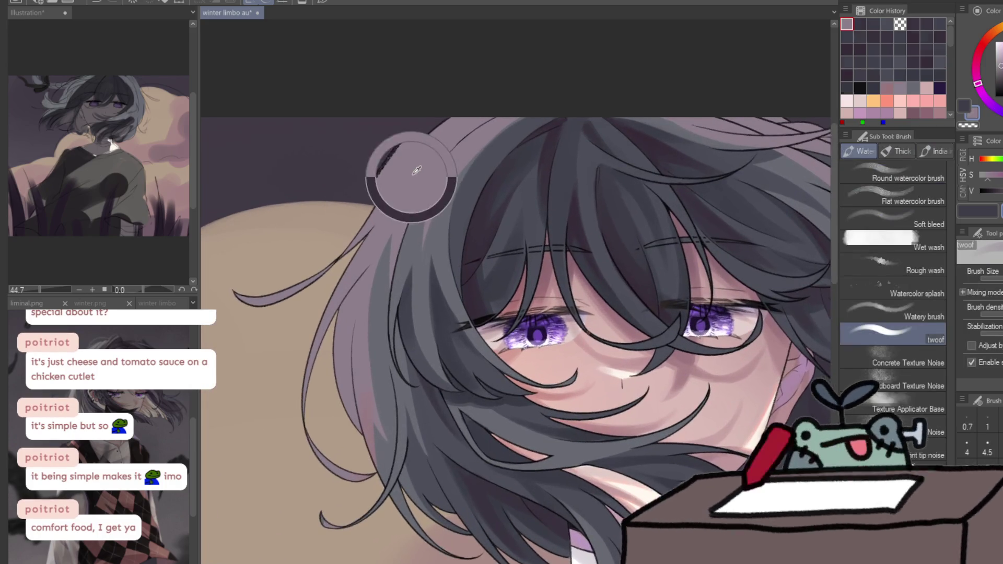
{"action": "left_click", "coordinate": [976, 55]}
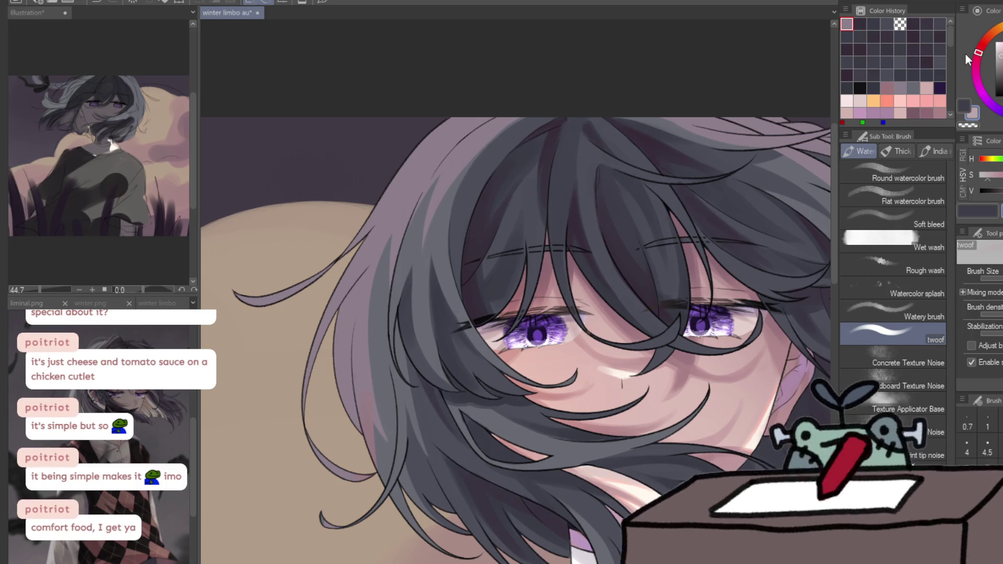
{"action": "left_click_drag", "start_coordinate": [238, 298], "coordinate": [366, 233]}
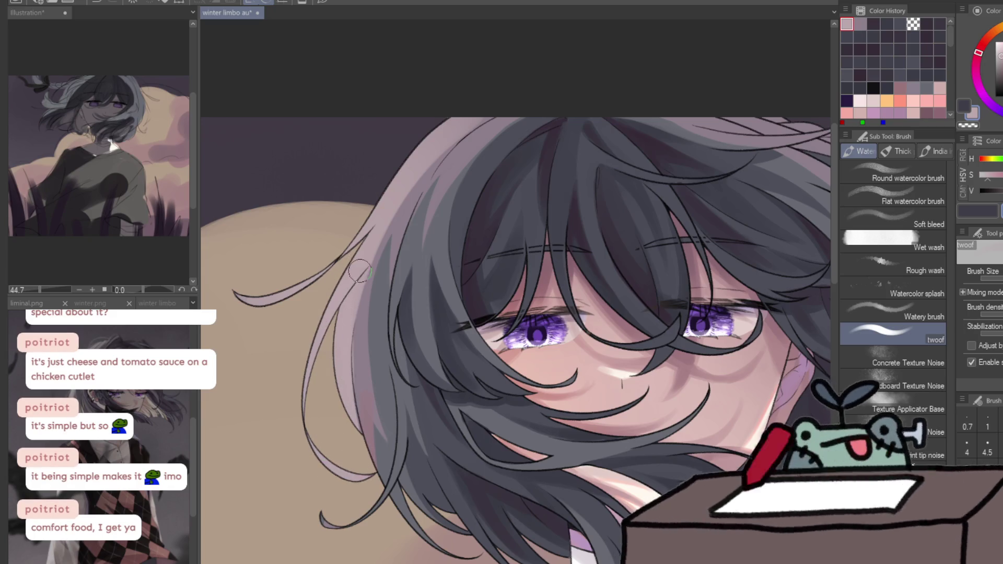
Paint pale greyish-pink strands along the mirrored hair edge, undoing one darker streak
{"action": "left_click", "coordinate": [363, 350], "text": "alt"}
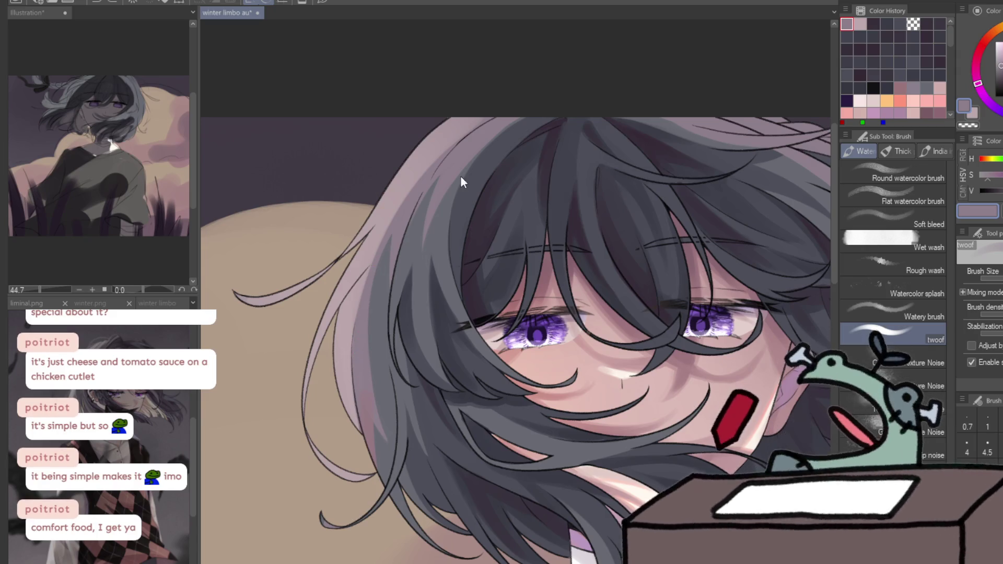
{"action": "key", "text": "h"}
{"action": "key", "text": "h"}
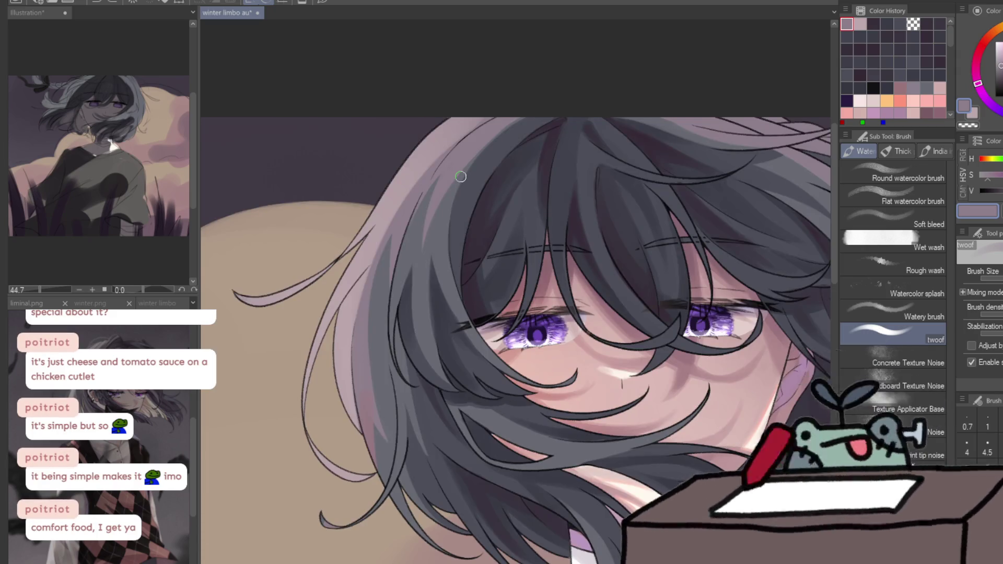
{"action": "left_click_drag", "start_coordinate": [439, 160], "coordinate": [395, 249]}
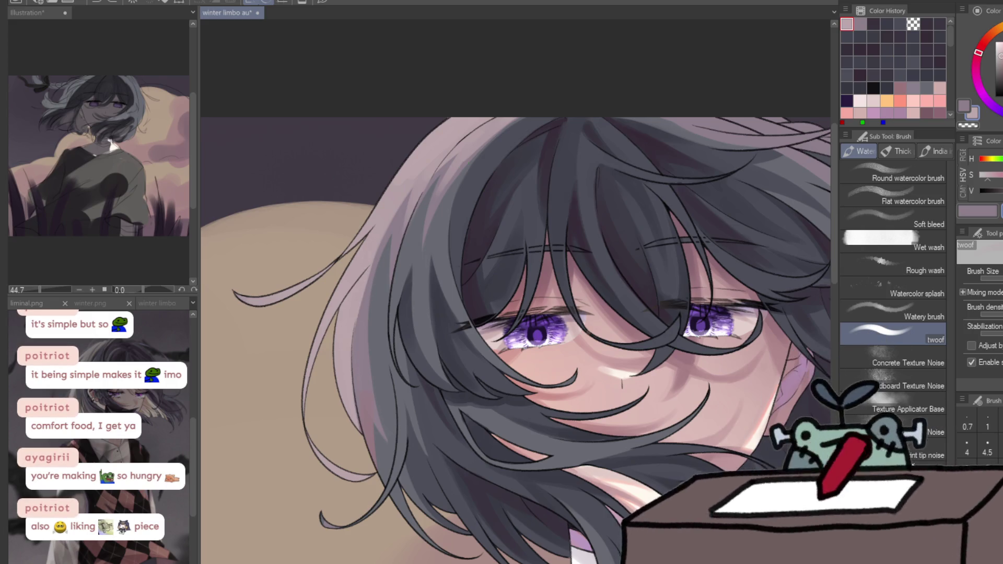
{"action": "left_click_drag", "start_coordinate": [363, 281], "coordinate": [380, 421]}
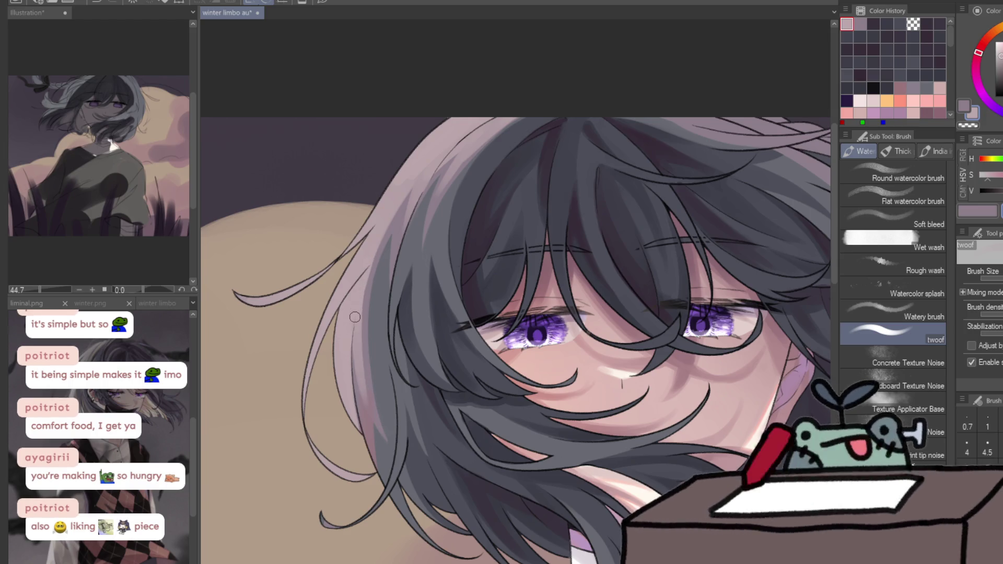
{"action": "left_click_drag", "start_coordinate": [365, 316], "coordinate": [356, 401]}
{"action": "key", "text": "ctrl+z"}
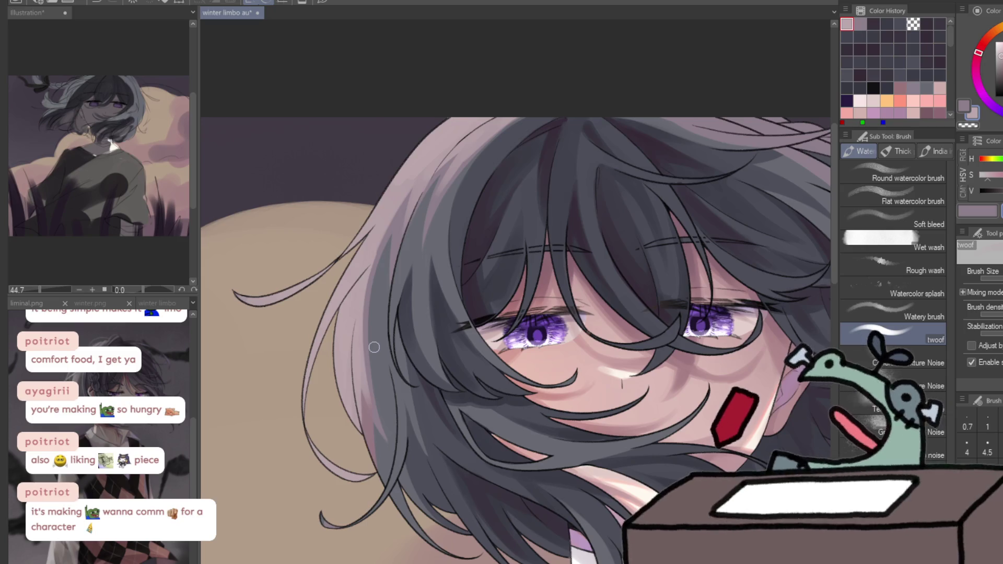
Sample a light hair colour and repaint the light right edge of the hair
{"action": "key", "text": "h"}
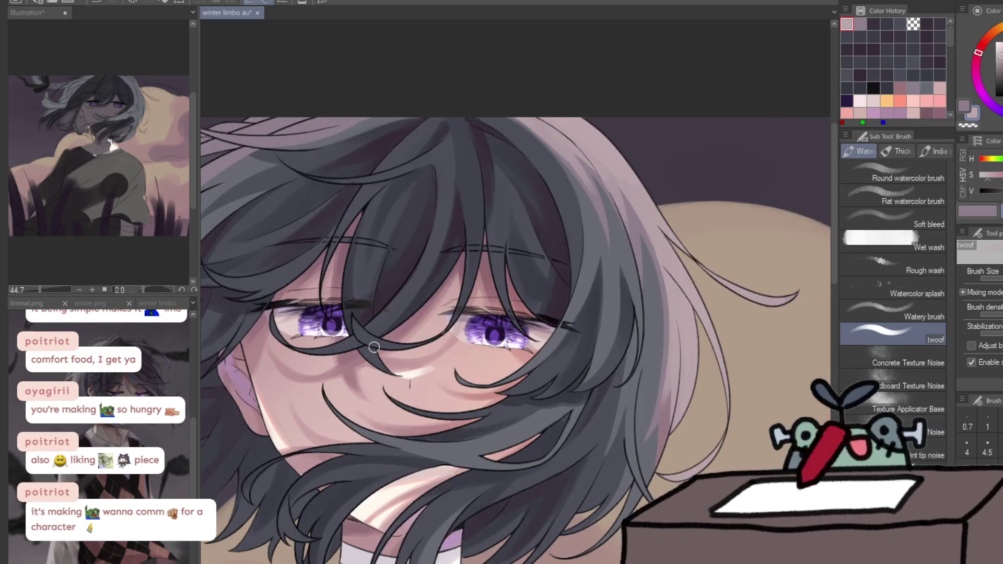
{"action": "left_click_drag", "start_coordinate": [374, 347], "coordinate": [364, 204]}
{"action": "left_click", "coordinate": [643, 299], "text": "alt"}
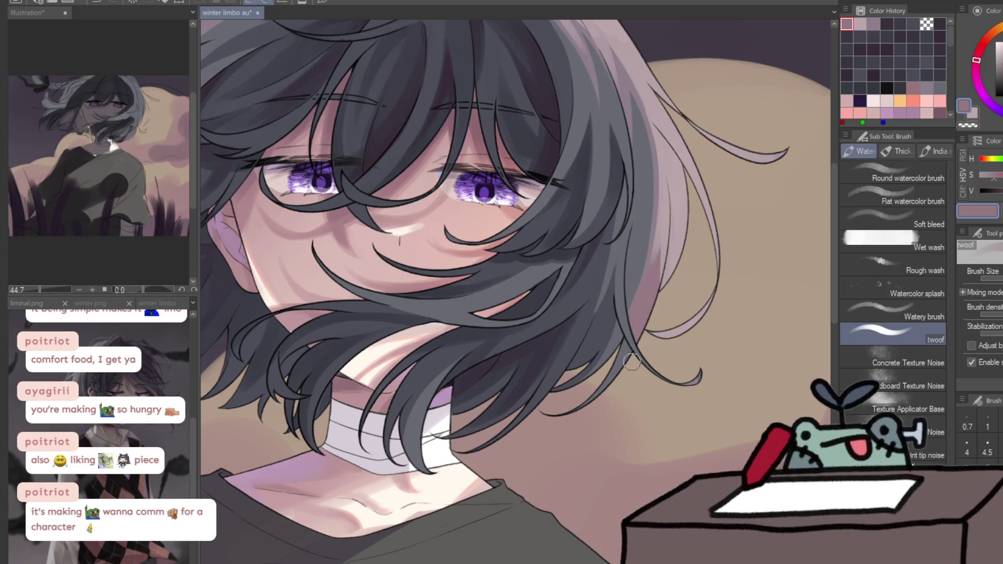
{"action": "left_click", "coordinate": [601, 366], "text": "alt"}
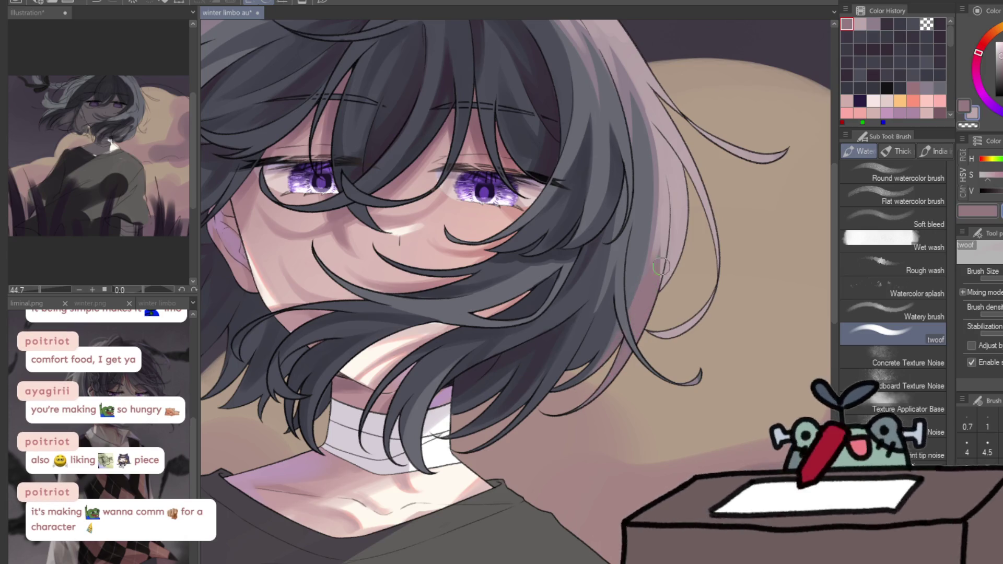
{"action": "left_click_drag", "start_coordinate": [648, 335], "coordinate": [667, 220]}
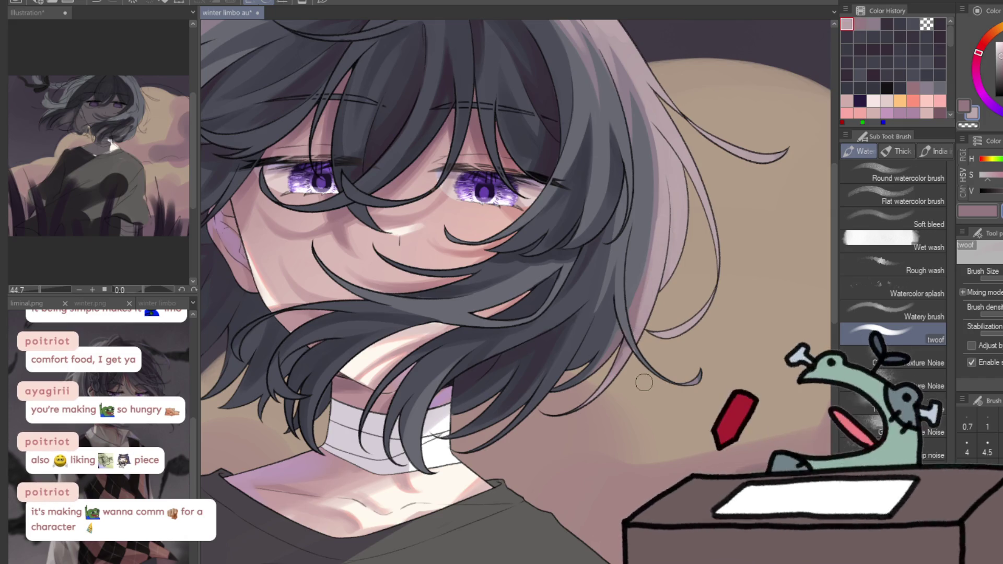
{"action": "scroll", "coordinate": [645, 383], "scroll_direction": "down", "scroll_amount": 2}
{"action": "scroll", "coordinate": [573, 320], "scroll_direction": "up", "scroll_amount": 2}
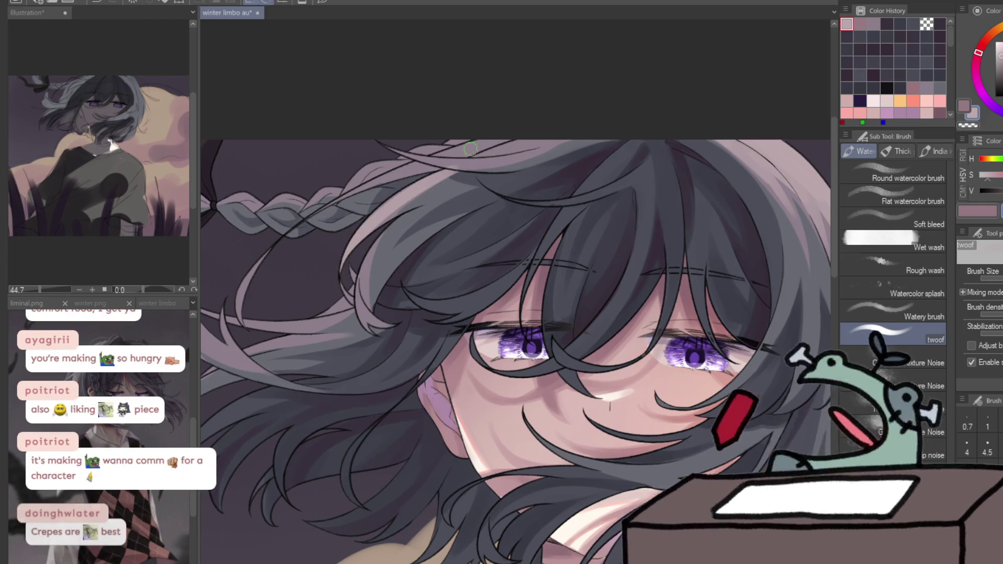
Paint a light pink strand running from the braid, redrawing it once
{"action": "left_click", "coordinate": [398, 167]}
{"action": "key", "text": "b"}
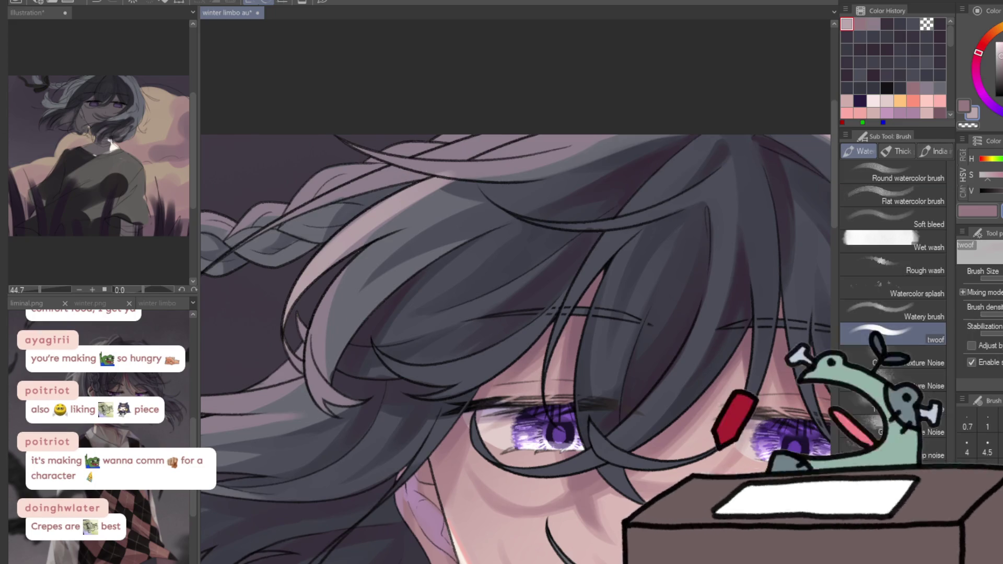
{"action": "left_click_drag", "start_coordinate": [368, 143], "coordinate": [468, 180]}
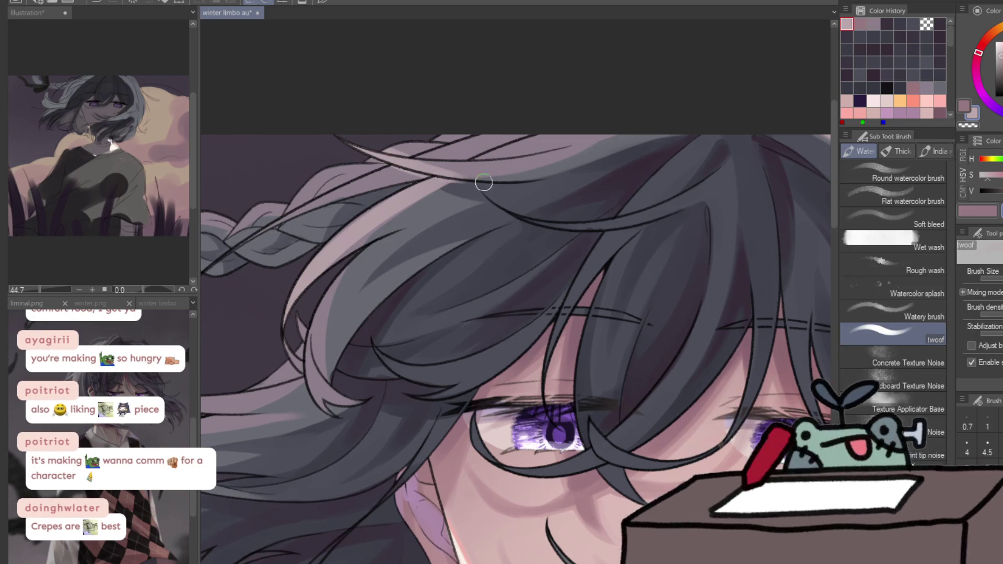
{"action": "key", "text": "ctrl+z"}
{"action": "left_click_drag", "start_coordinate": [391, 160], "coordinate": [509, 175]}
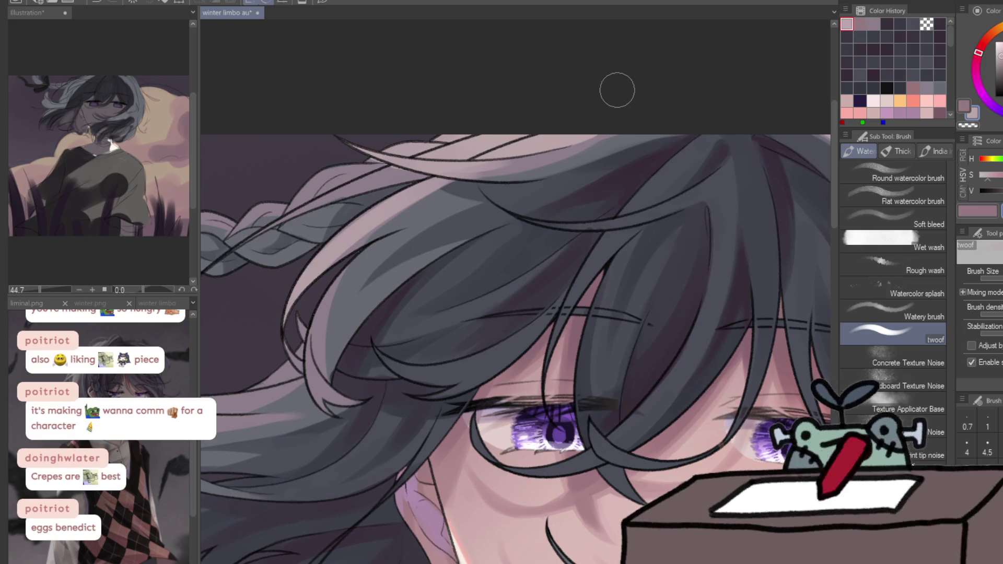
{"action": "left_click_drag", "start_coordinate": [506, 224], "coordinate": [470, 157]}
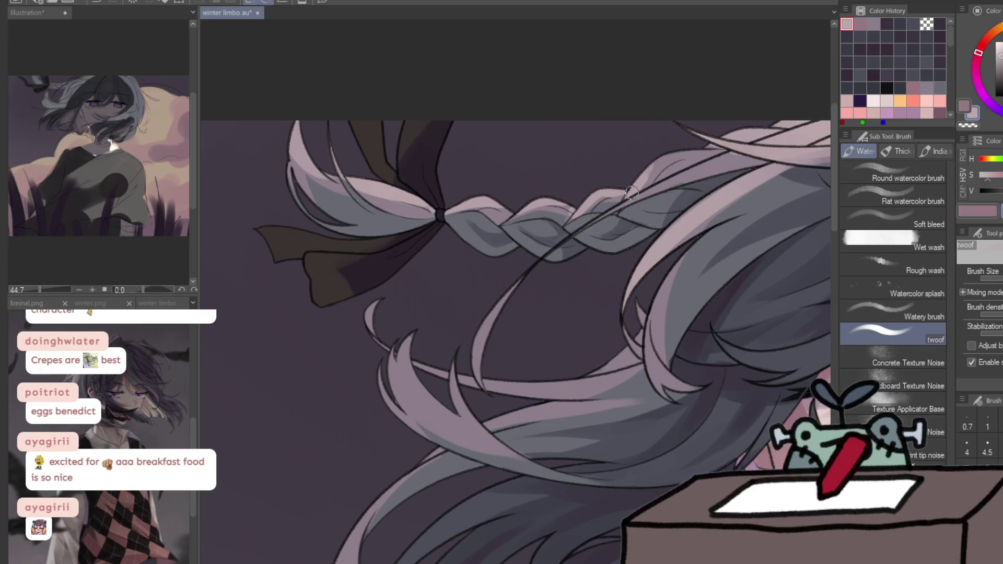
Paint sampled pink over the lower-left braid segment and across the braid near the bow
{"action": "scroll", "coordinate": [732, 146], "scroll_direction": "down", "scroll_amount": 5}
{"action": "scroll", "coordinate": [769, 115], "scroll_direction": "down", "scroll_amount": 3}
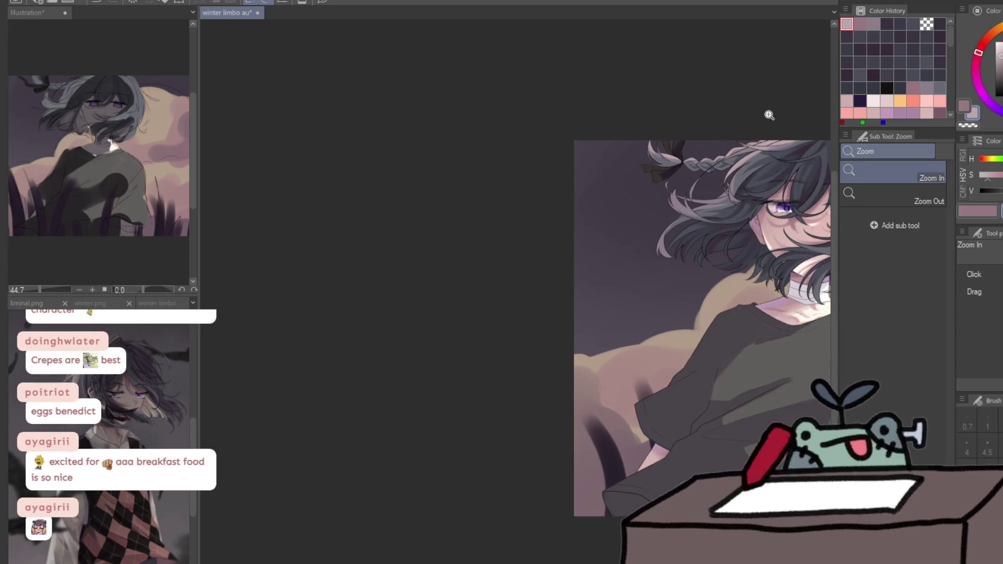
{"action": "scroll", "coordinate": [764, 114], "scroll_direction": "up", "scroll_amount": 2}
{"action": "scroll", "coordinate": [622, 97], "scroll_direction": "up", "scroll_amount": 1}
{"action": "scroll", "coordinate": [621, 94], "scroll_direction": "up", "scroll_amount": 3}
{"action": "left_click", "coordinate": [655, 217], "text": "alt"}
{"action": "mouse_move", "coordinate": [648, 225]}
{"action": "left_mouse_down"}
{"action": "mouse_move", "coordinate": [623, 280]}
{"action": "mouse_move", "coordinate": [703, 328]}
{"action": "left_mouse_up"}
{"action": "left_click", "coordinate": [609, 206], "text": "alt"}
{"action": "mouse_move", "coordinate": [605, 206]}
{"action": "left_mouse_down"}
{"action": "mouse_move", "coordinate": [595, 271]}
{"action": "mouse_move", "coordinate": [620, 253]}
{"action": "left_mouse_up"}
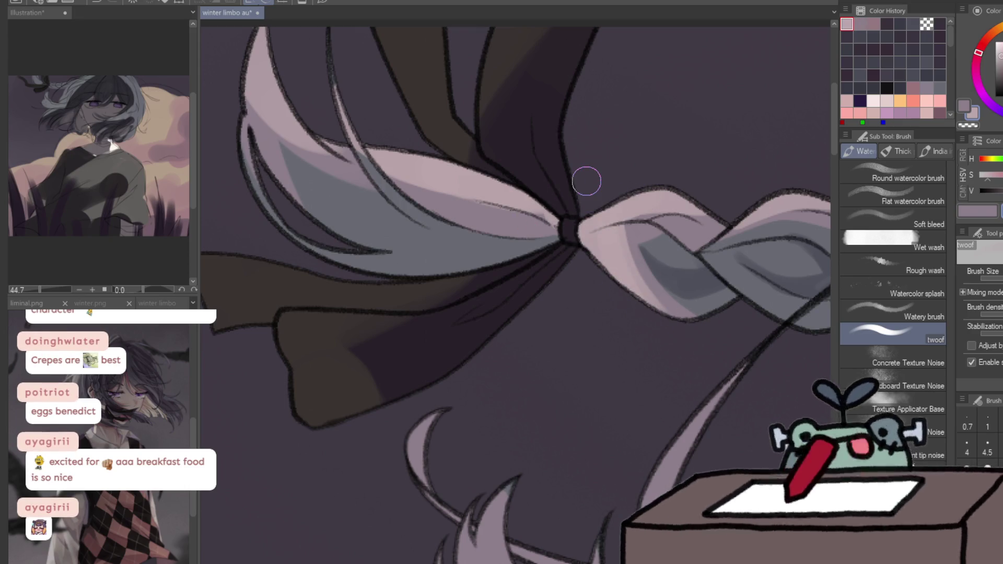
Lighten the hair strands and lower strand with a sampled pinkish grey
{"action": "scroll", "coordinate": [615, 284], "scroll_direction": "right", "scroll_amount": 5}
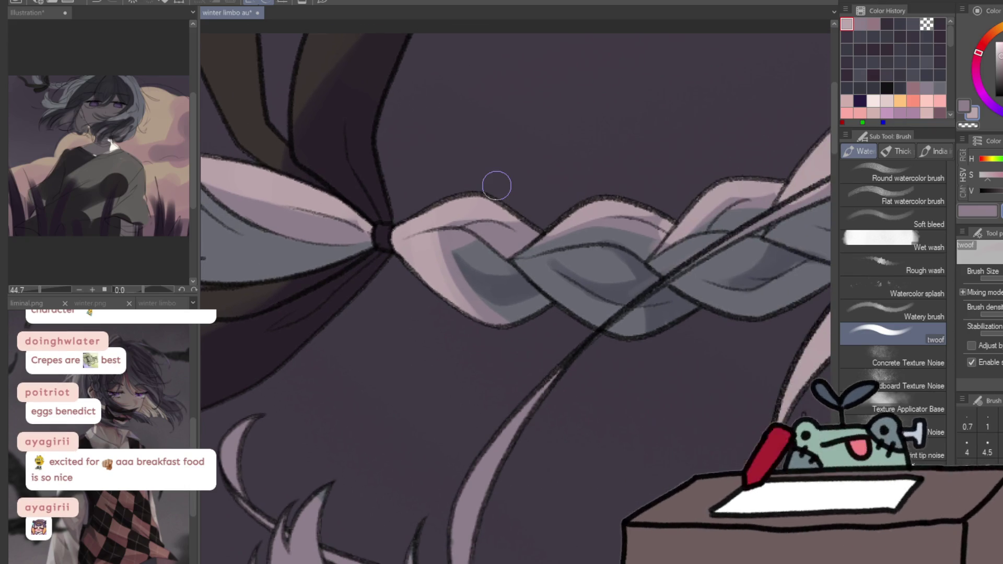
{"action": "key", "text": "ctrl+space"}
{"action": "scroll", "coordinate": [620, 163], "scroll_direction": "down", "scroll_amount": 3}
{"action": "scroll", "coordinate": [665, 184], "scroll_direction": "up", "scroll_amount": 3}
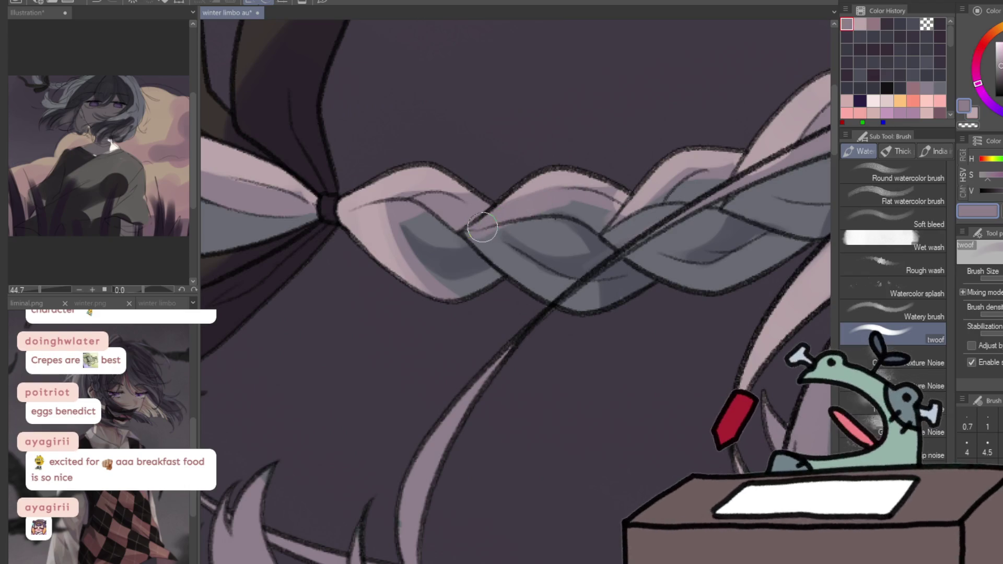
{"action": "scroll", "coordinate": [482, 212], "scroll_direction": "down", "scroll_amount": 5}
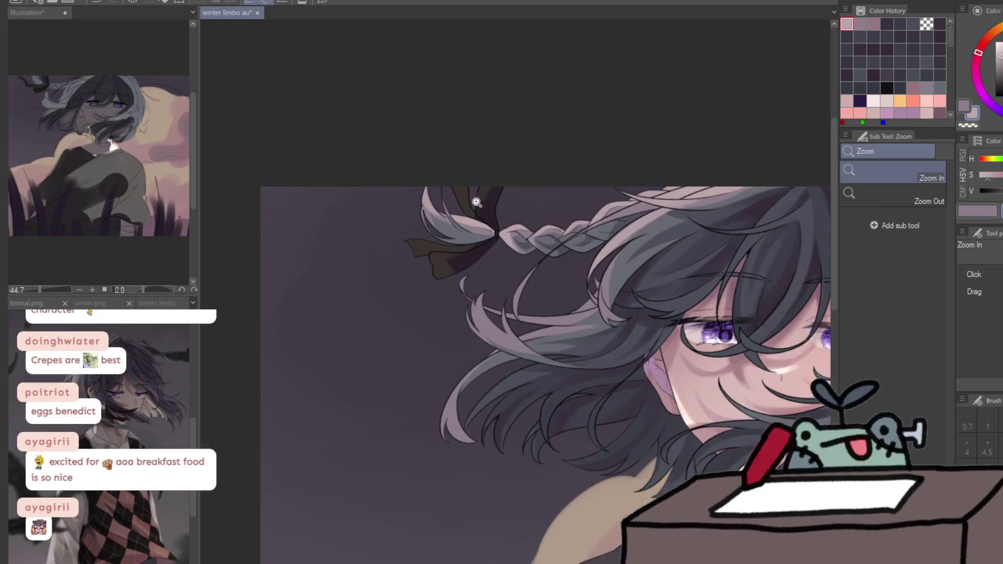
{"action": "scroll", "coordinate": [663, 244], "scroll_direction": "up", "scroll_amount": 5}
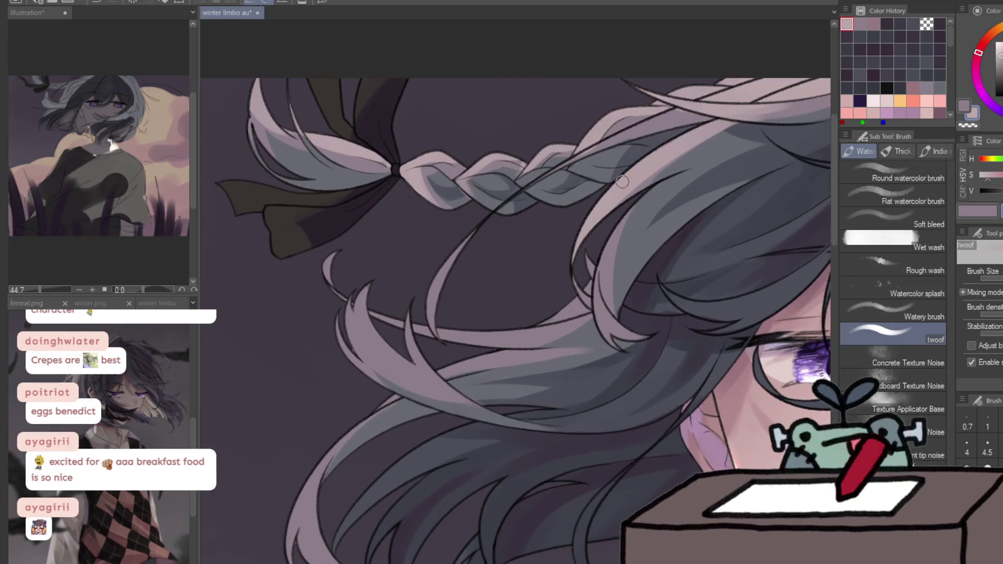
{"action": "left_click", "coordinate": [648, 209], "text": "alt"}
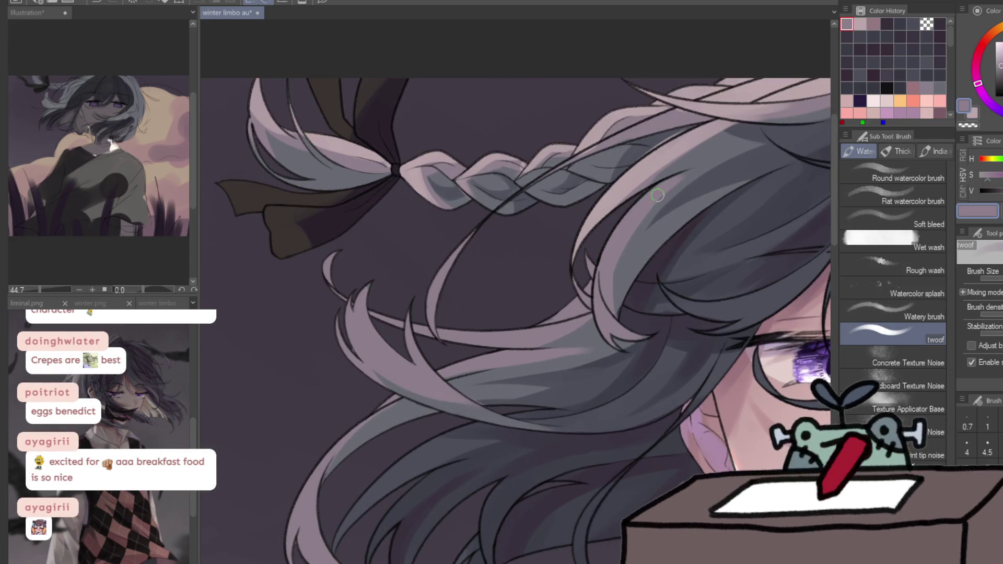
{"action": "left_click", "coordinate": [599, 289], "text": "alt"}
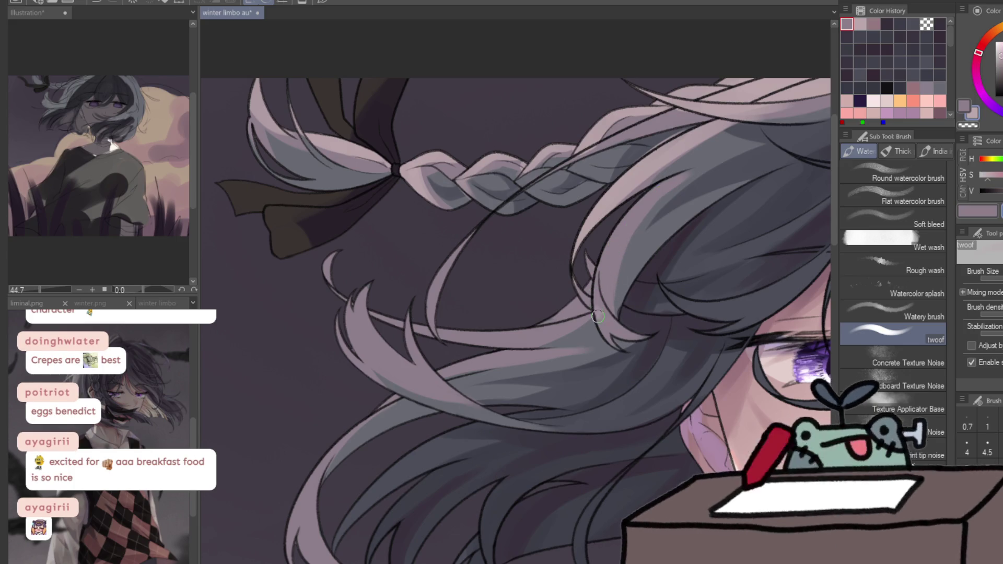
{"action": "left_click_drag", "start_coordinate": [599, 303], "coordinate": [643, 327]}
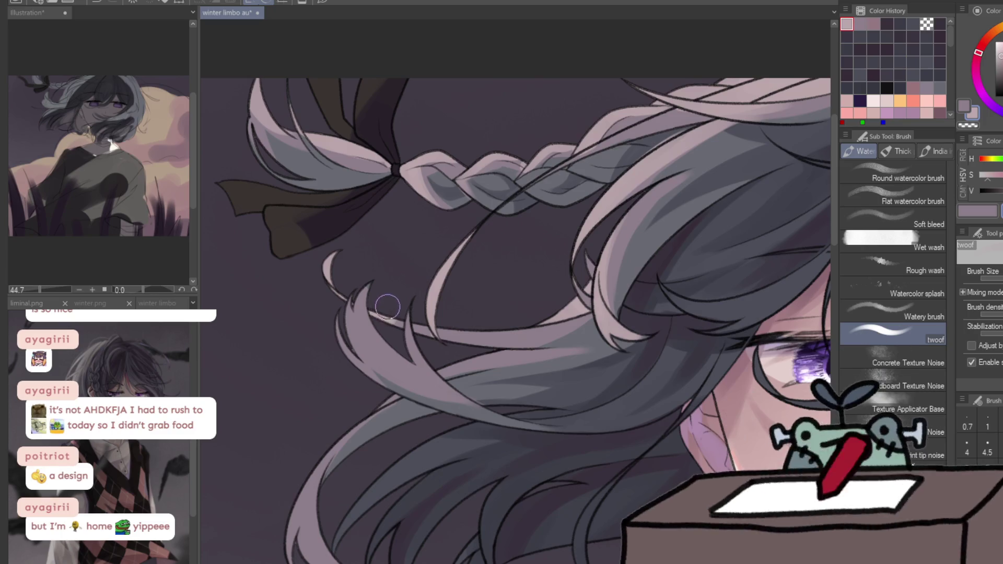
{"action": "left_click_drag", "start_coordinate": [412, 322], "coordinate": [538, 324]}
{"action": "left_click_drag", "start_coordinate": [466, 286], "coordinate": [415, 185]}
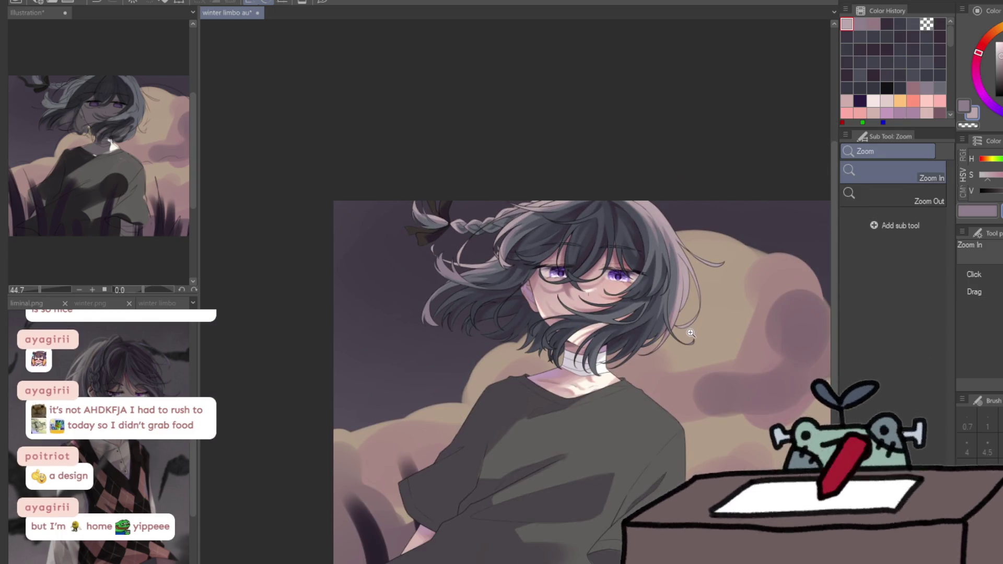
Zoom in on the face and trim the hair edge with transparent strokes
{"action": "left_click", "coordinate": [638, 350]}
{"action": "key", "text": "b"}
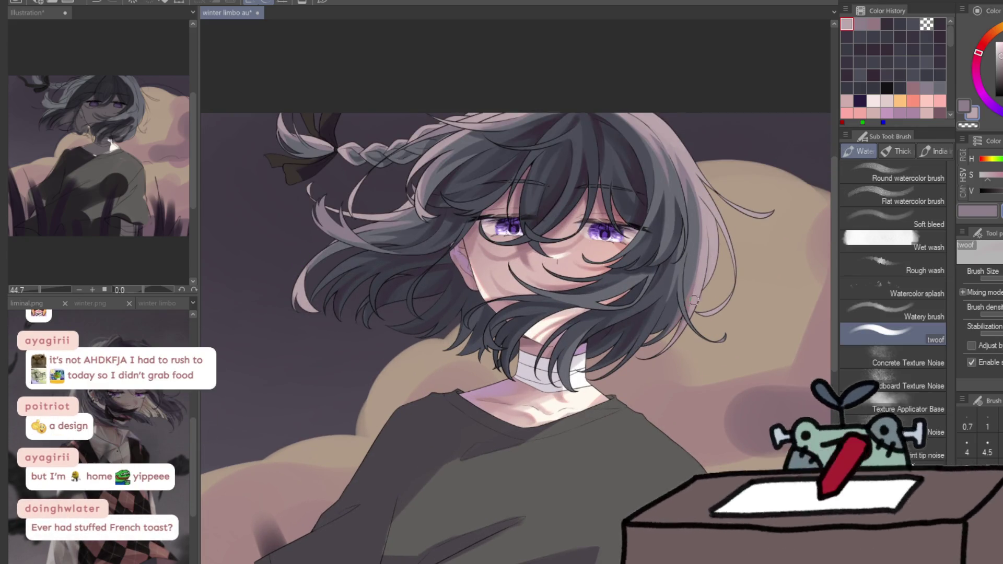
{"action": "key", "text": "slash"}
{"action": "left_click_drag", "start_coordinate": [707, 289], "coordinate": [660, 354]}
{"action": "left_click_drag", "start_coordinate": [715, 272], "coordinate": [758, 272]}
{"action": "key", "text": "b"}
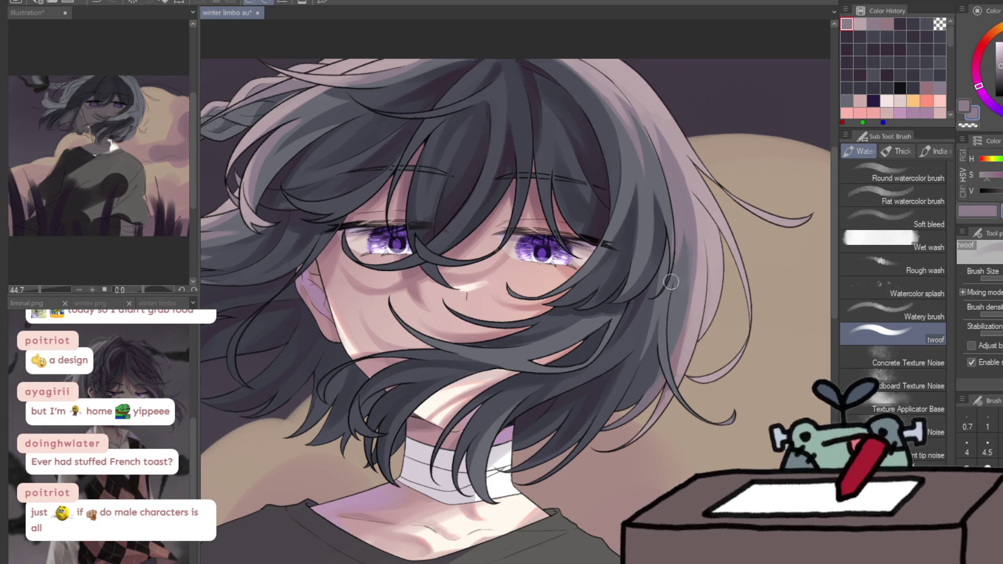
{"action": "key", "text": "c"}
{"action": "left_click_drag", "start_coordinate": [674, 299], "coordinate": [692, 250]}
{"action": "key", "text": "c"}
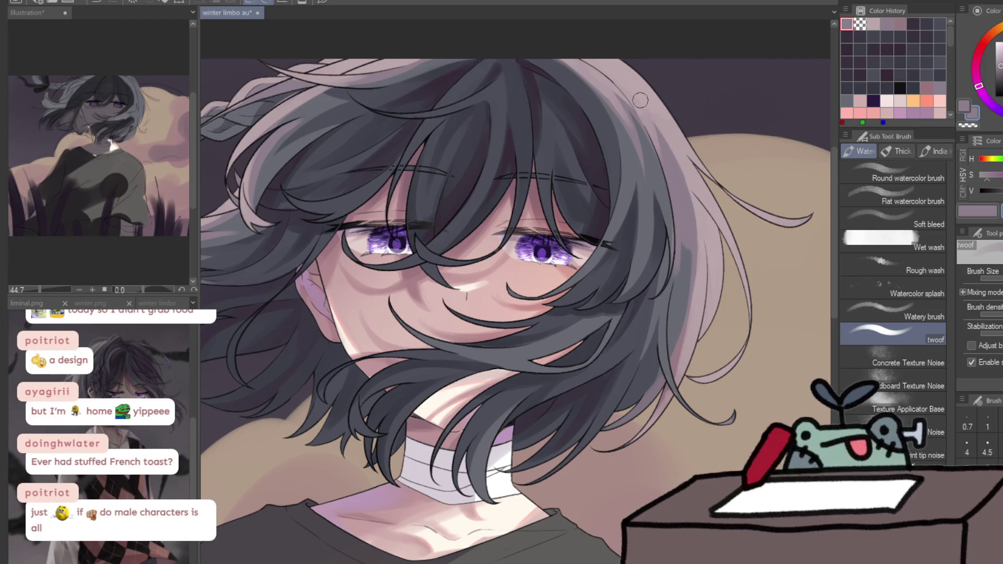
In a mirrored view, erase stray hair bits near the top with transparent colour
{"action": "key", "text": "h"}
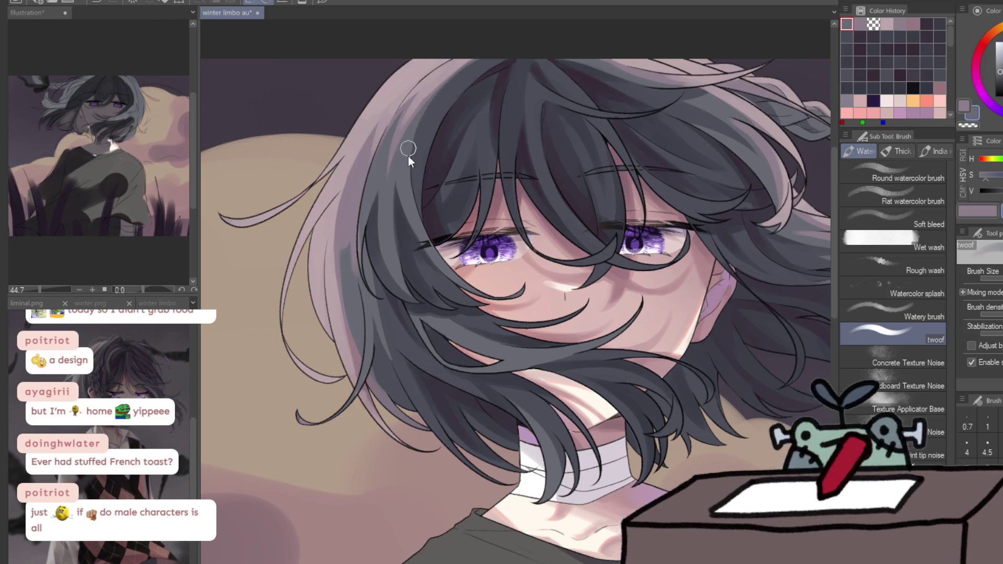
{"action": "key", "text": "c"}
{"action": "mouse_move", "coordinate": [418, 104]}
{"action": "left_mouse_down"}
{"action": "mouse_move", "coordinate": [426, 171]}
{"action": "mouse_move", "coordinate": [436, 123]}
{"action": "left_mouse_up"}
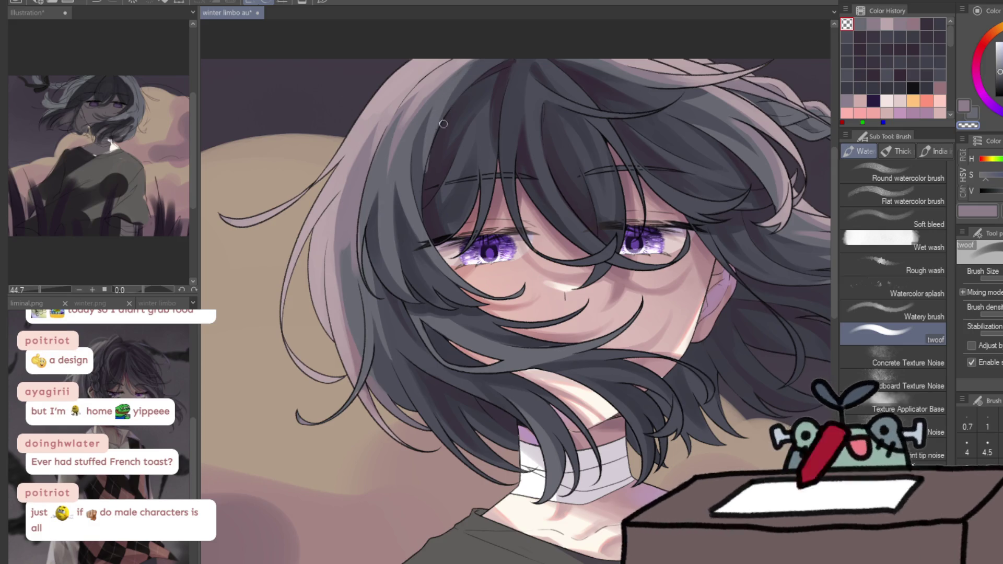
{"action": "key", "text": "c"}
{"action": "key", "text": "h"}
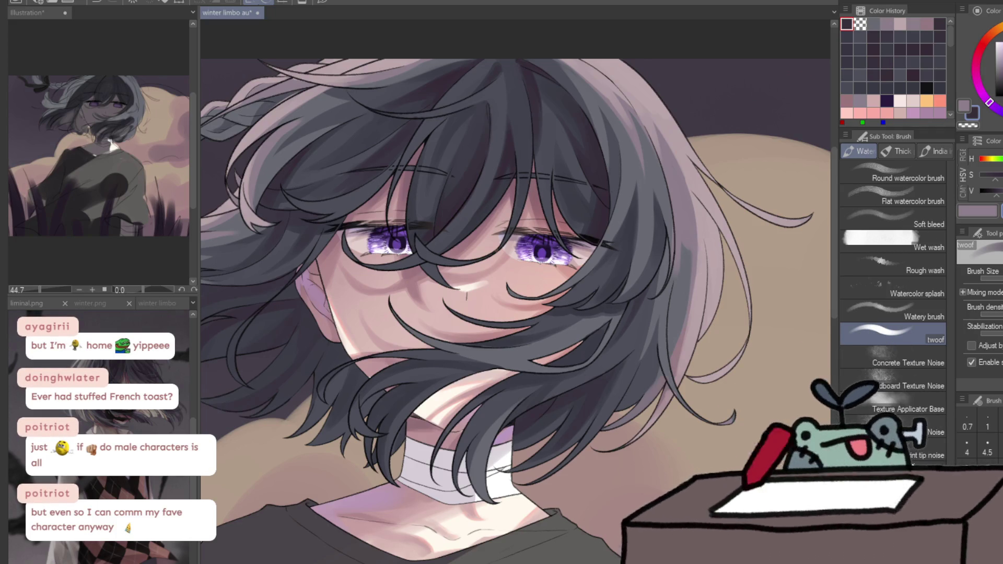
Sample a light hair colour and add a light stroke down a hair strand
{"action": "key", "text": "g"}
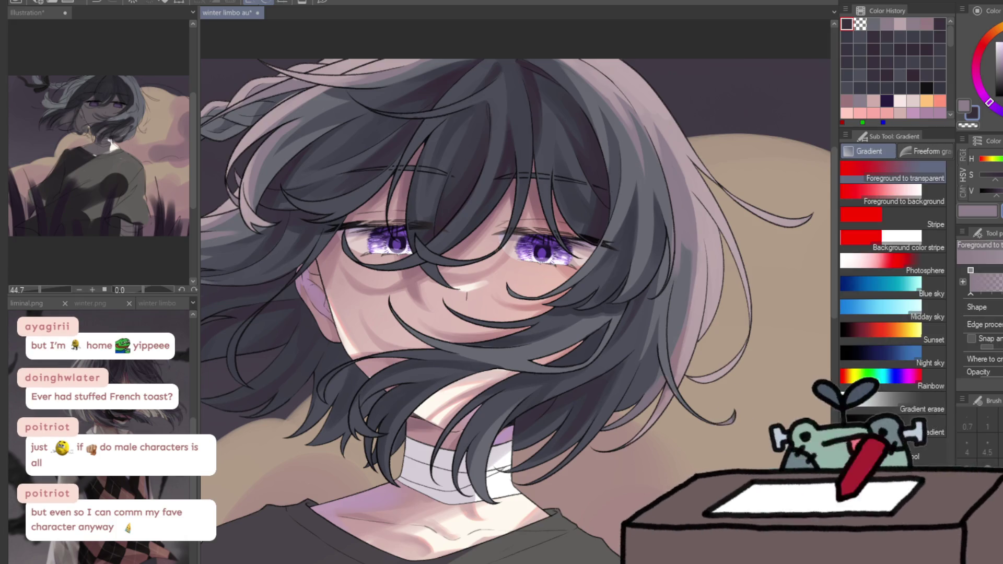
{"action": "key", "text": "h"}
{"action": "key", "text": "b"}
{"action": "left_click", "coordinate": [404, 123], "text": "alt"}
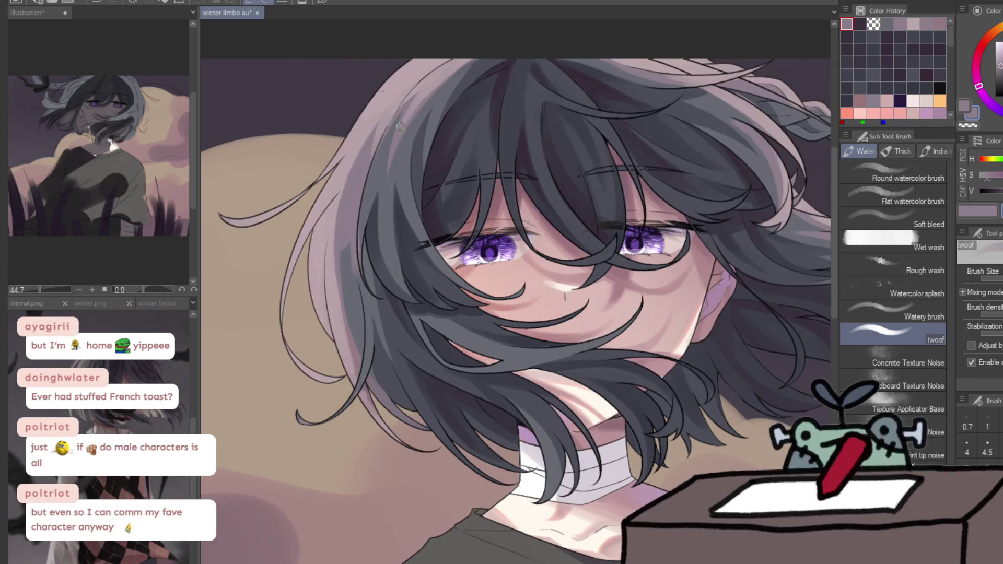
{"action": "left_click_drag", "start_coordinate": [389, 137], "coordinate": [386, 225]}
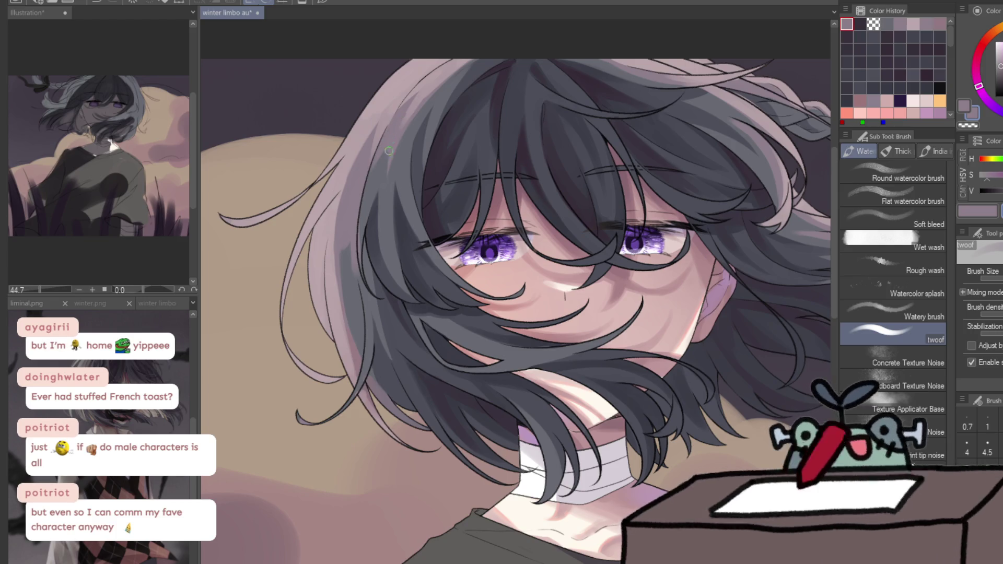
Zoom out to review the whole illustration, then zoom in on the chest and collar
{"action": "left_click", "coordinate": [446, 77], "text": "ctrl+alt"}
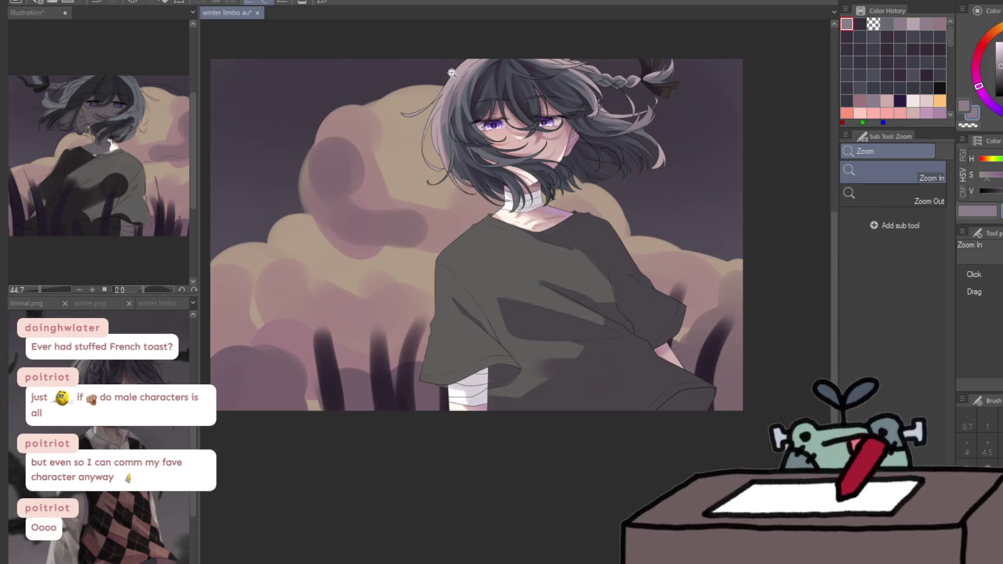
{"action": "scroll", "coordinate": [599, 39], "scroll_direction": "up", "scroll_amount": 3}
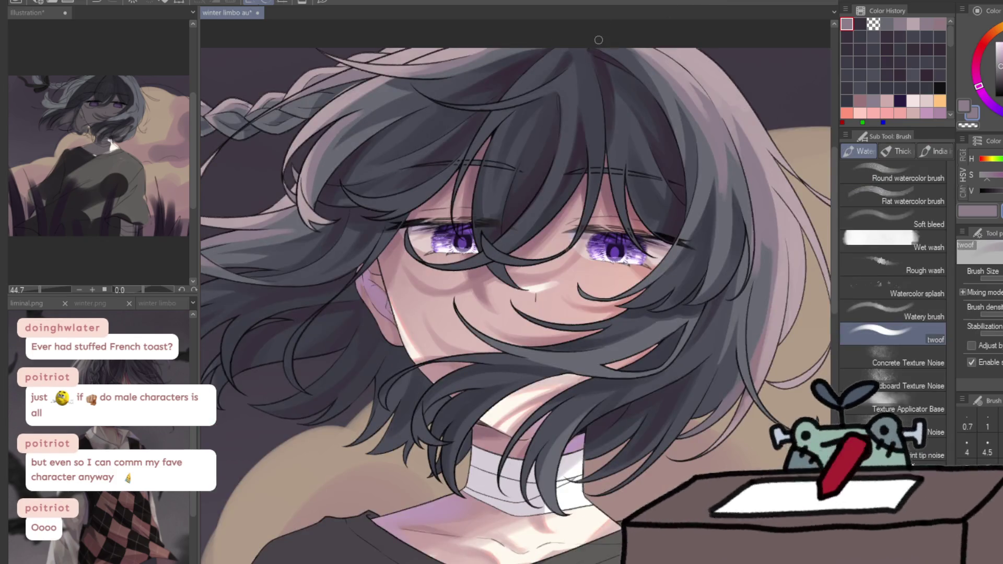
{"action": "left_click", "coordinate": [757, 272], "text": "ctrl+alt"}
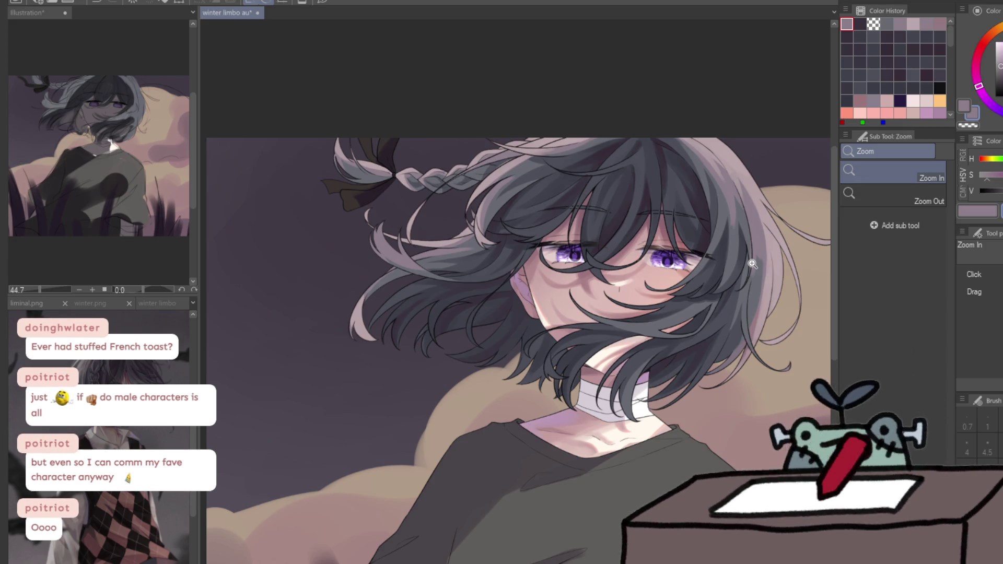
{"action": "left_click_drag", "start_coordinate": [570, 161], "coordinate": [627, 167]}
{"action": "key", "text": "b"}
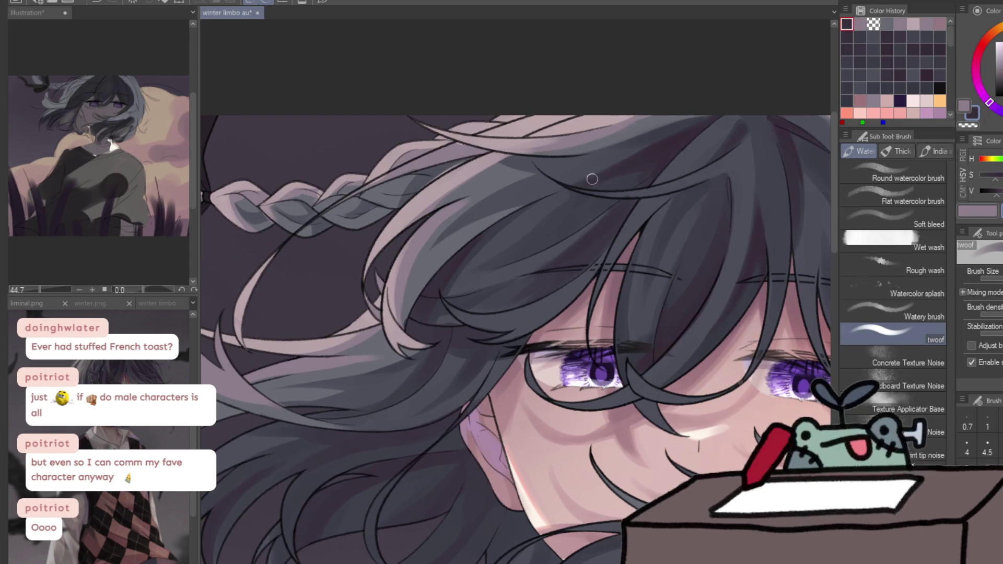
{"action": "key", "text": "ctrl+space"}
{"action": "left_click_drag", "start_coordinate": [539, 210], "coordinate": [761, 175]}
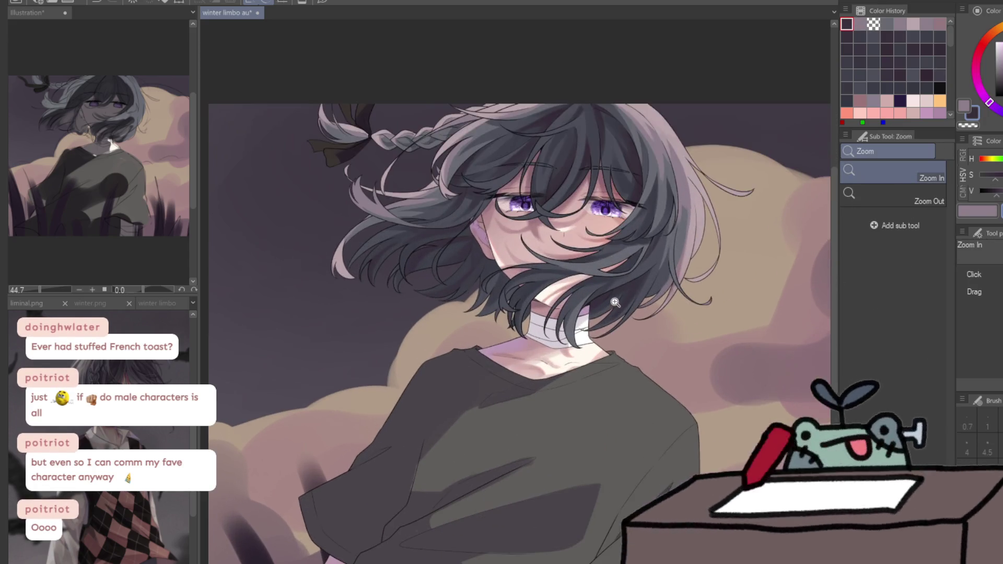
{"action": "left_click", "coordinate": [673, 207]}
{"action": "key", "text": "b"}
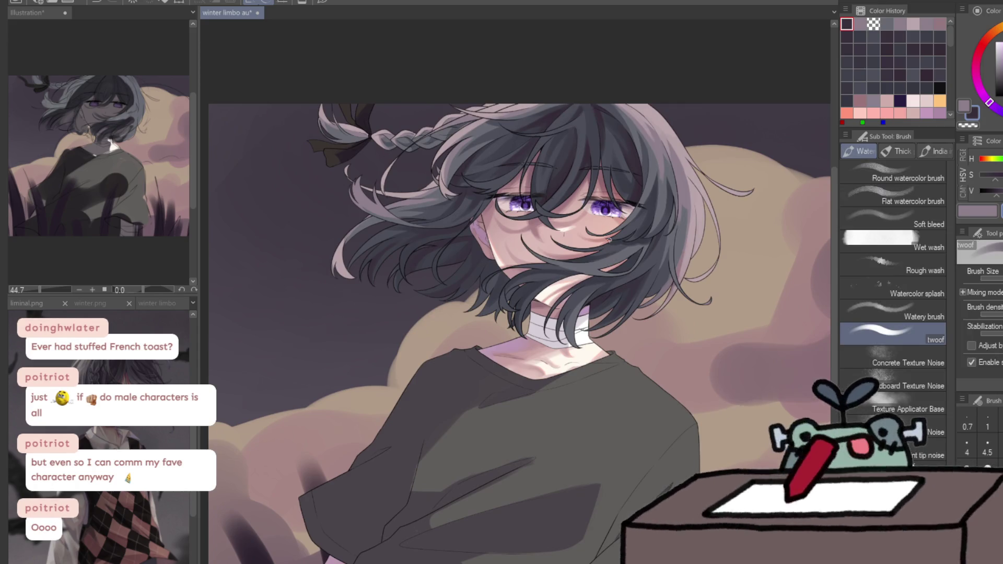
{"action": "left_click_drag", "start_coordinate": [418, 426], "coordinate": [345, 374]}
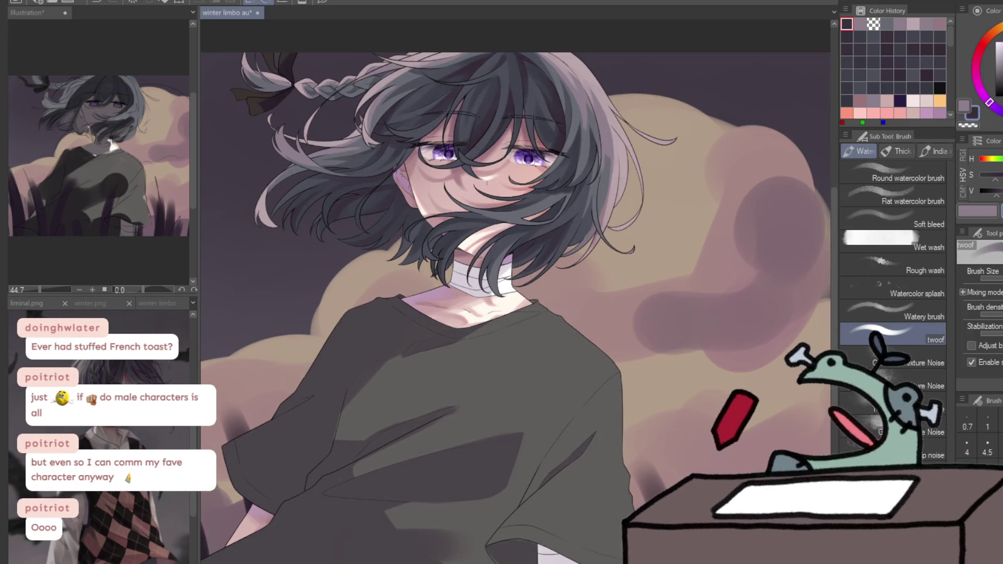
{"action": "key", "text": "ctrl+space"}
{"action": "left_click", "coordinate": [373, 394]}
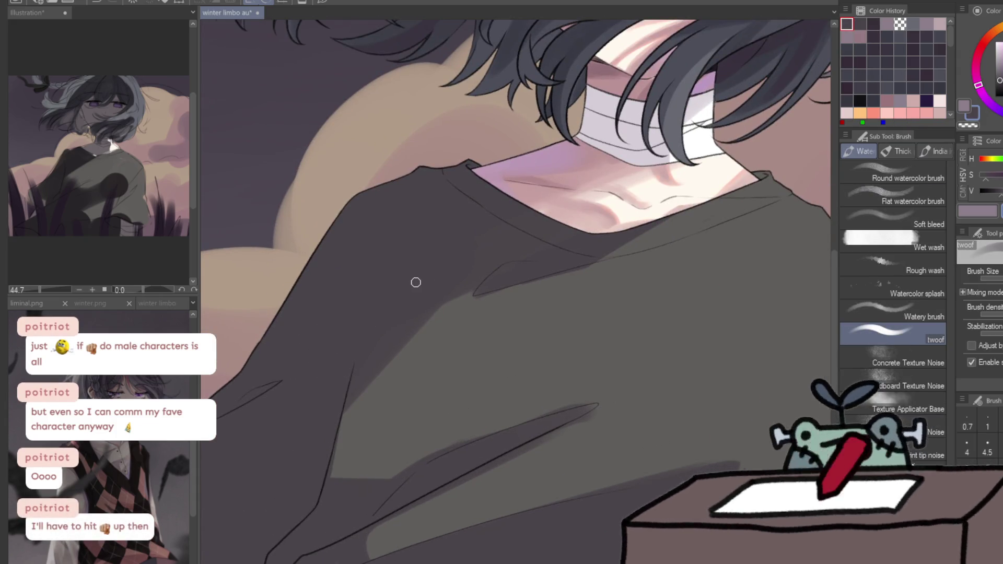
Erase the old lower shirt line with transparent colour and draw a new fold stroke
{"action": "key", "text": "c"}
{"action": "left_click_drag", "start_coordinate": [403, 519], "coordinate": [522, 456]}
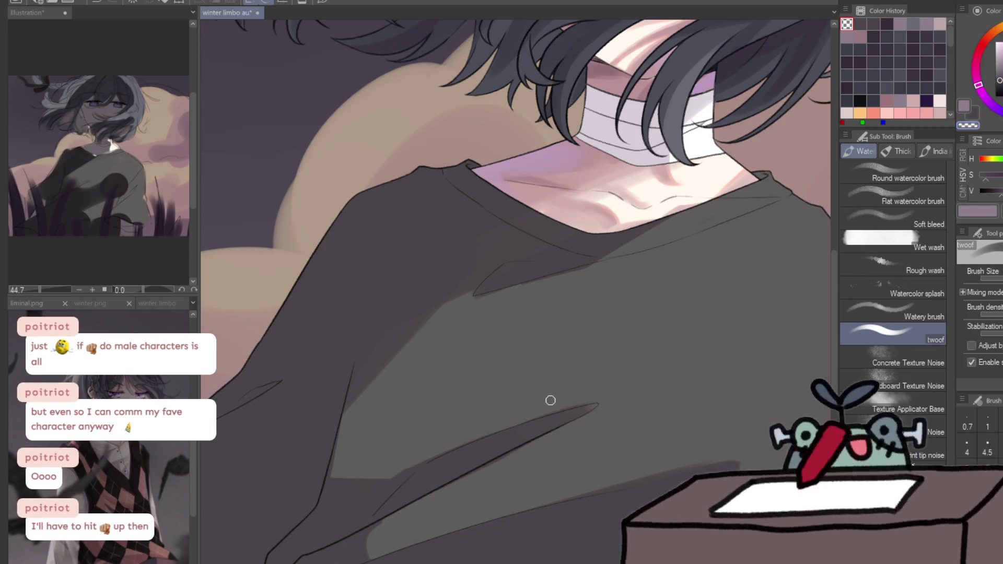
{"action": "left_click_drag", "start_coordinate": [603, 397], "coordinate": [529, 433]}
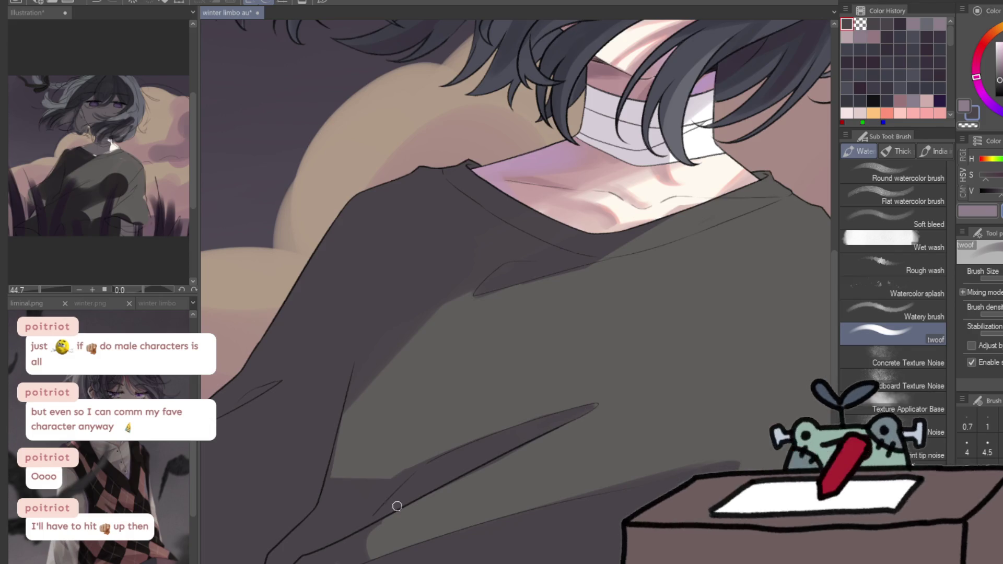
{"action": "left_click_drag", "start_coordinate": [359, 549], "coordinate": [381, 464]}
{"action": "scroll", "coordinate": [360, 473], "scroll_direction": "down", "scroll_amount": 5}
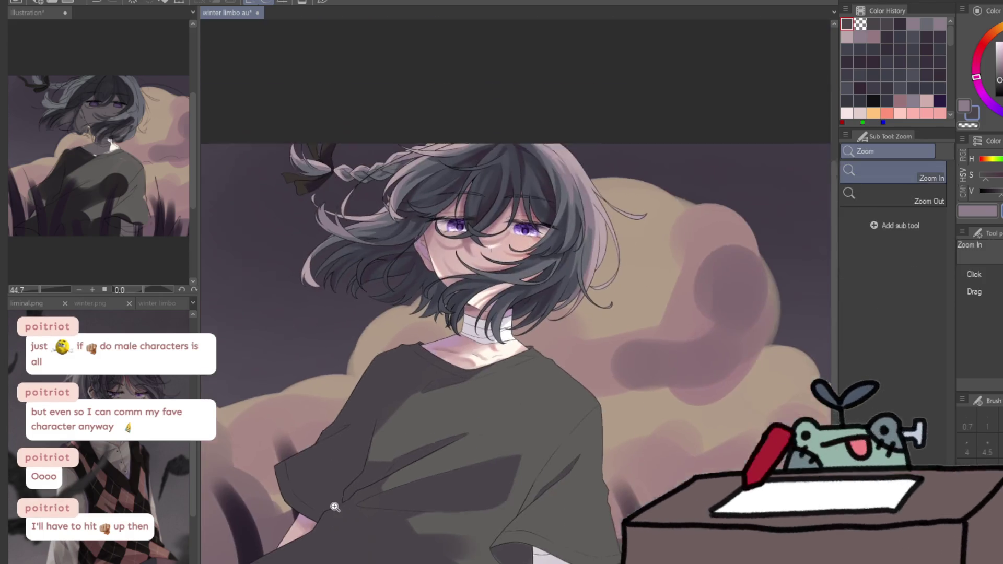
{"action": "scroll", "coordinate": [430, 395], "scroll_direction": "up", "scroll_amount": 5}
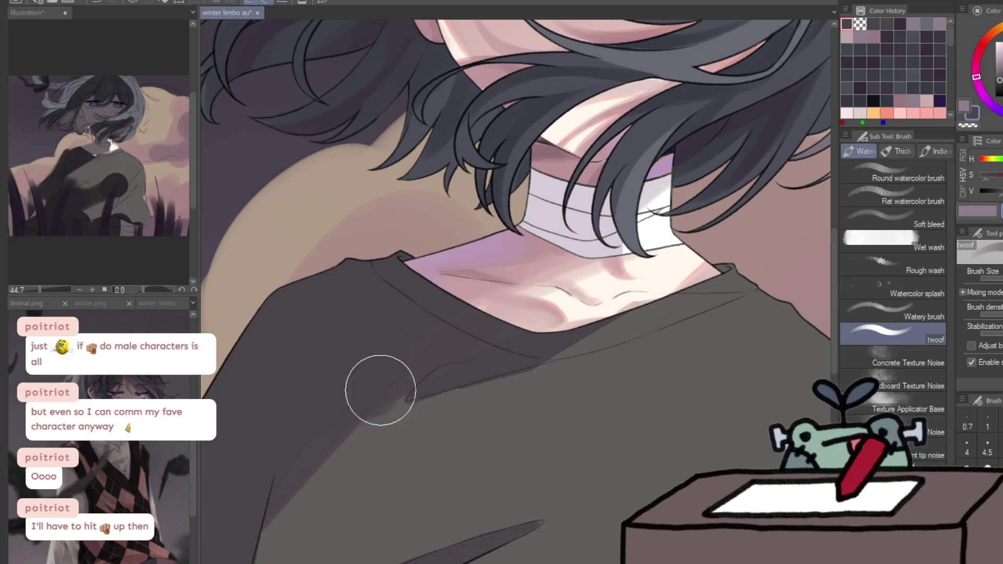
{"action": "key", "text": "c"}
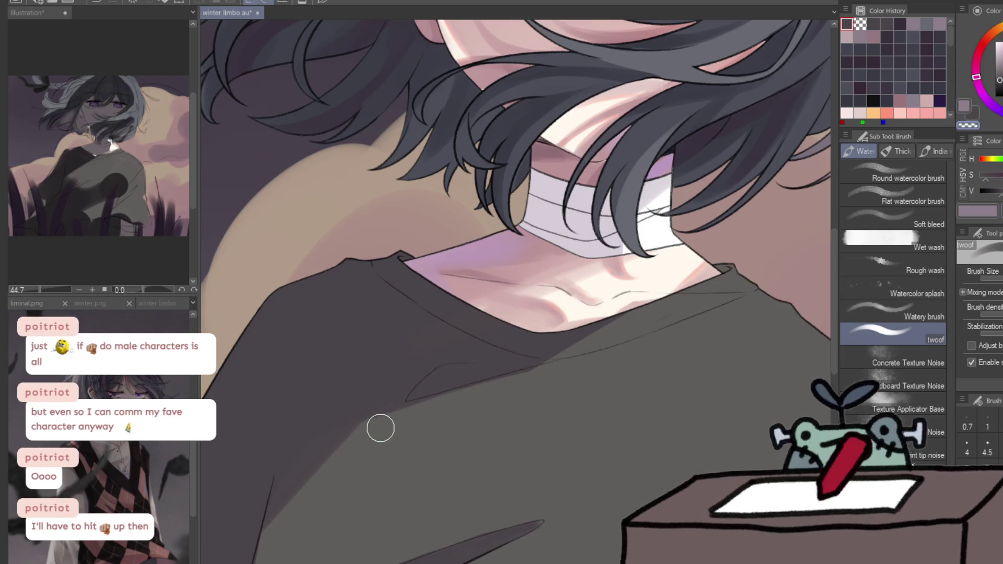
{"action": "scroll", "coordinate": [685, 318], "scroll_direction": "down", "scroll_amount": 3}
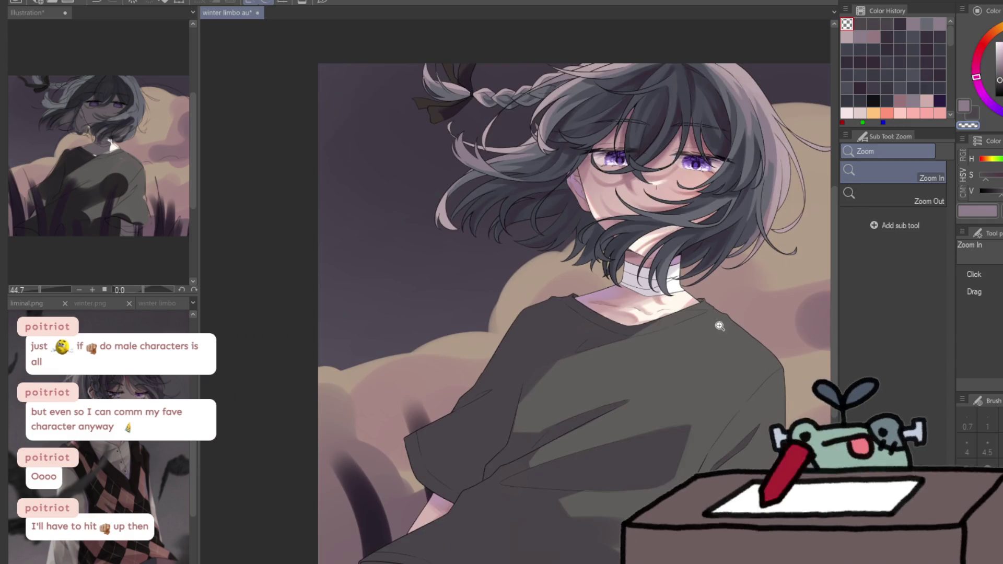
{"action": "scroll", "coordinate": [716, 325], "scroll_direction": "up", "scroll_amount": 6}
{"action": "key", "text": "e"}
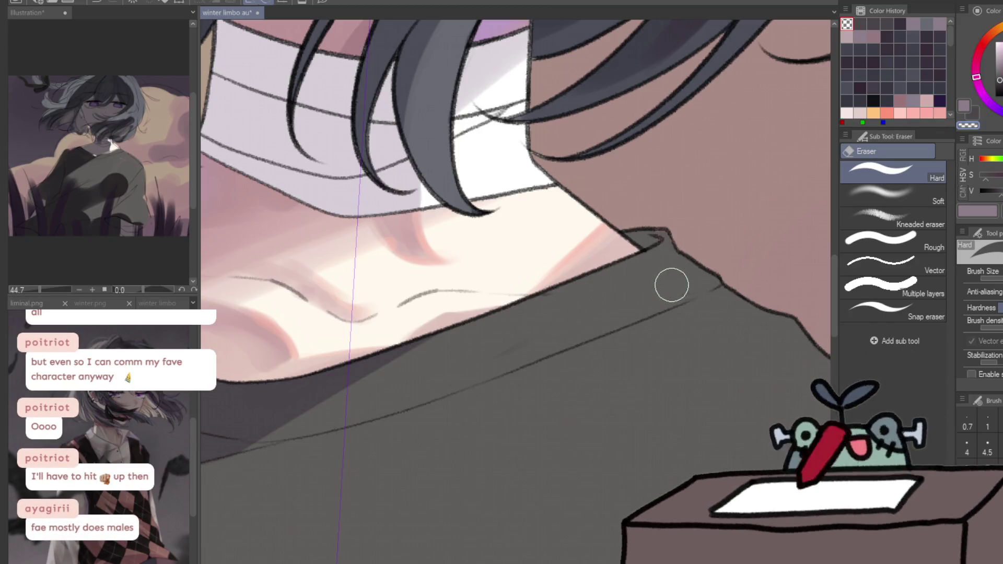
Tick Enable snapping in the hard eraser's tool properties
{"action": "left_click", "coordinate": [980, 375]}
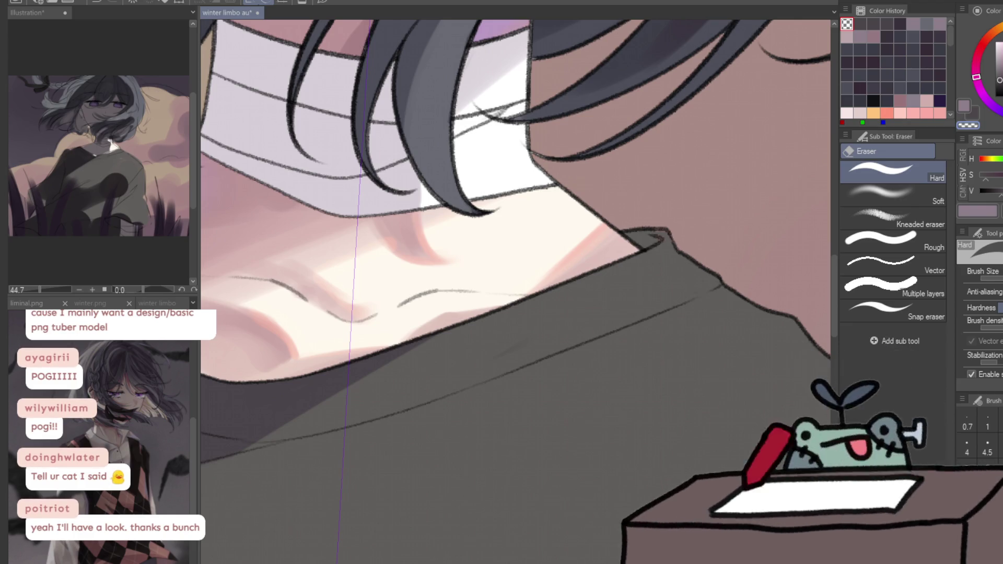
Zoom in on the shirt folds and erase a shadow patch, then undo it
{"action": "scroll", "coordinate": [329, 381], "scroll_direction": "down", "scroll_amount": 3}
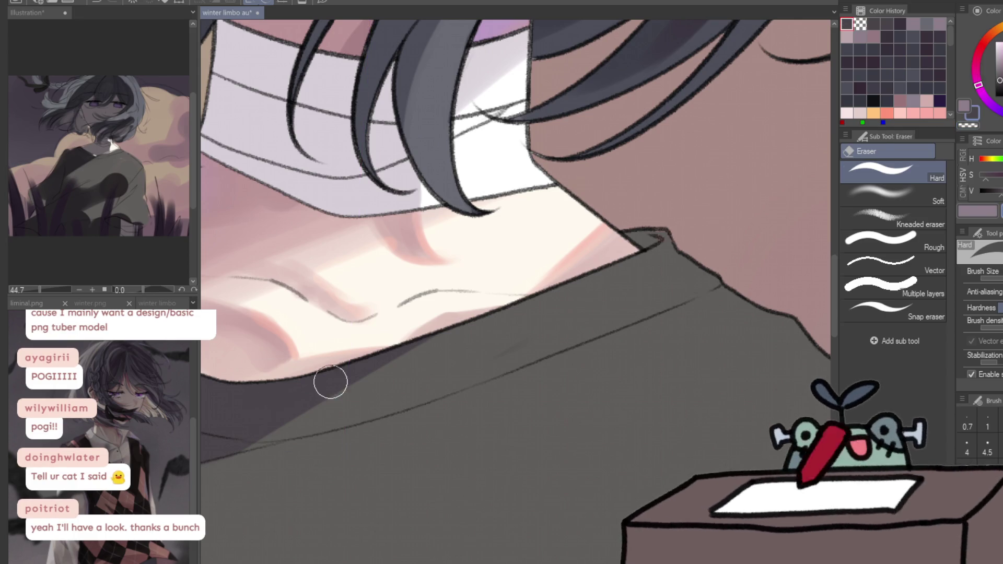
{"action": "scroll", "coordinate": [329, 381], "scroll_direction": "down", "scroll_amount": 3}
{"action": "left_click", "coordinate": [474, 442]}
{"action": "left_click", "coordinate": [474, 442]}
{"action": "key", "text": "e"}
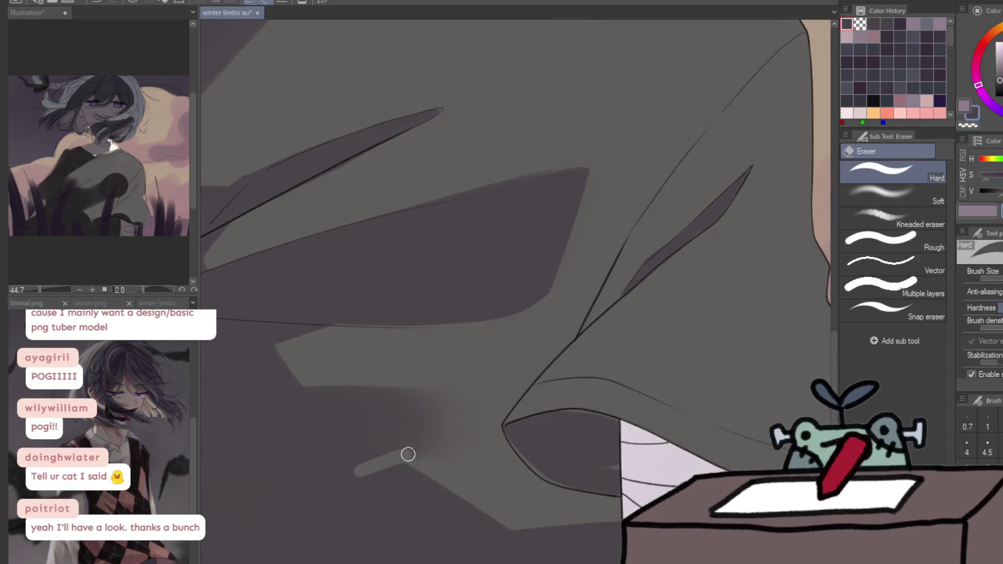
{"action": "left_click_drag", "start_coordinate": [364, 450], "coordinate": [354, 466]}
{"action": "key", "text": "ctrl+z"}
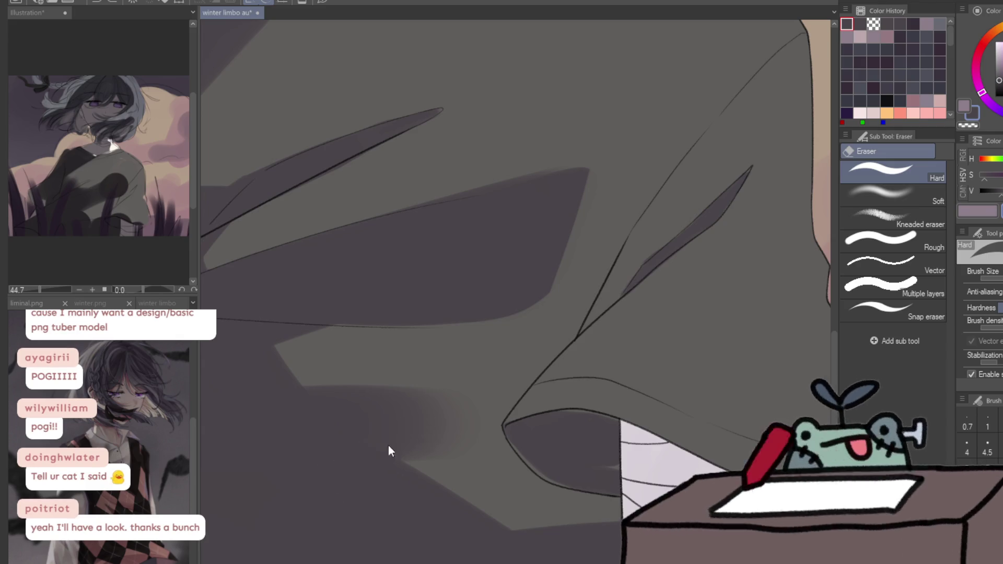
{"action": "key", "text": "b"}
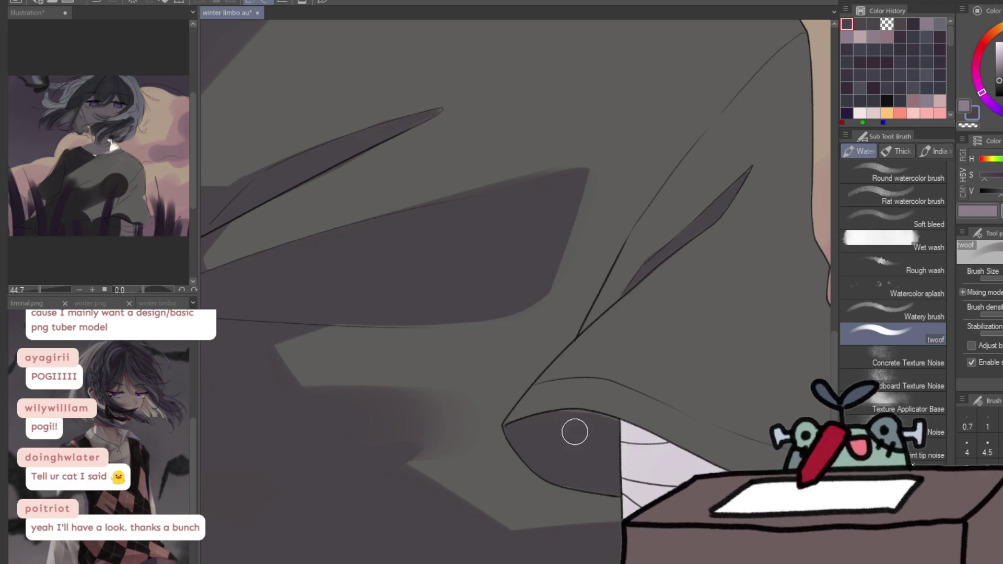
Pick pink from Color History and paint a light highlight along the collar edge
{"action": "left_click_drag", "start_coordinate": [609, 433], "coordinate": [561, 379]}
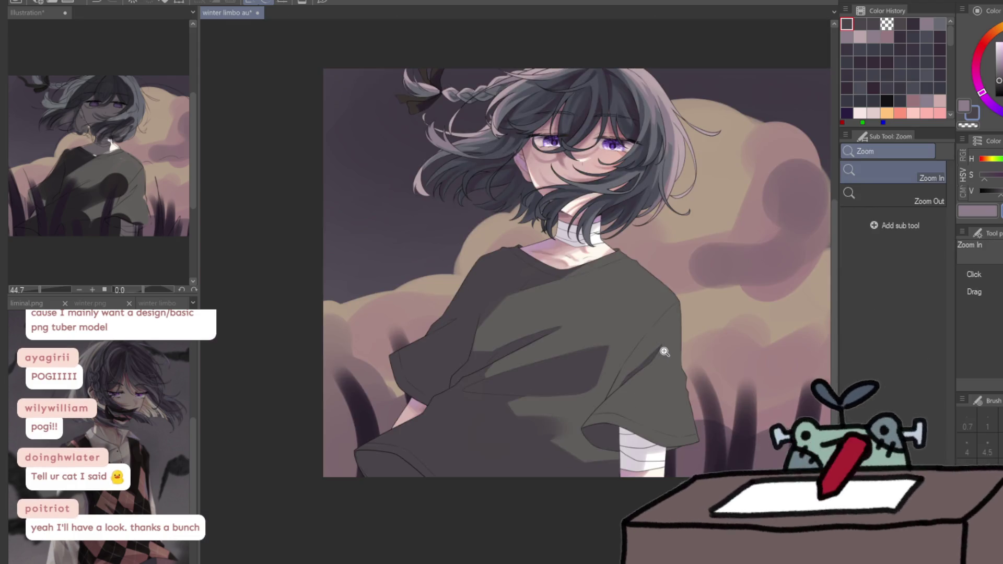
{"action": "left_click_drag", "start_coordinate": [664, 352], "coordinate": [741, 197]}
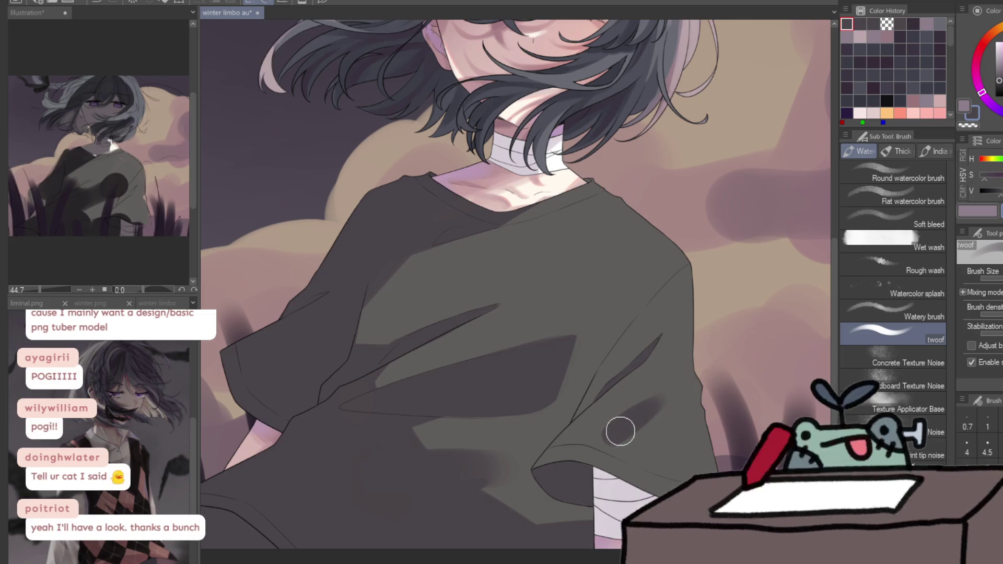
{"action": "key", "text": "c"}
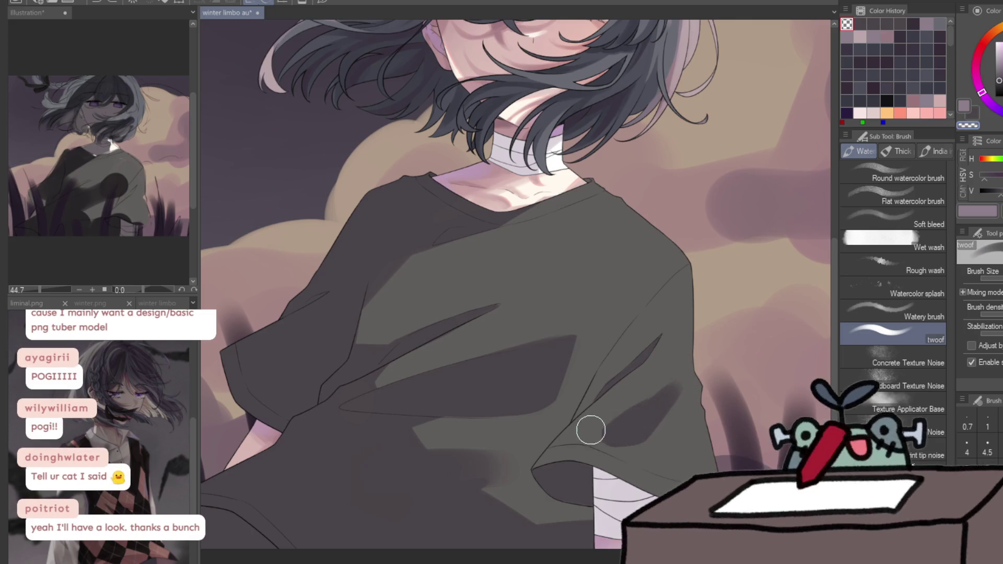
{"action": "mouse_move", "coordinate": [699, 358]}
{"action": "left_mouse_down"}
{"action": "mouse_move", "coordinate": [747, 340]}
{"action": "mouse_move", "coordinate": [758, 281]}
{"action": "left_mouse_up"}
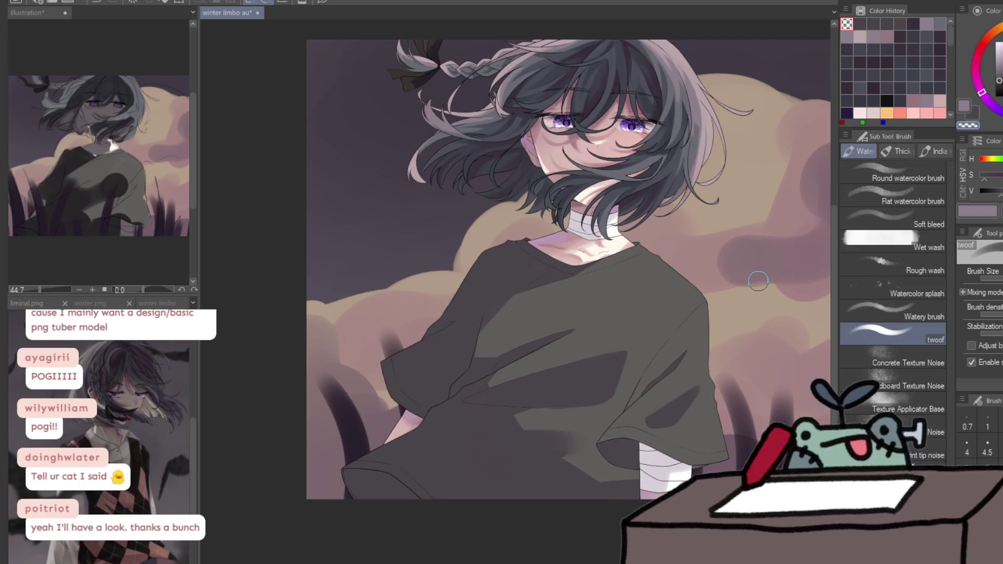
{"action": "left_click", "coordinate": [964, 106]}
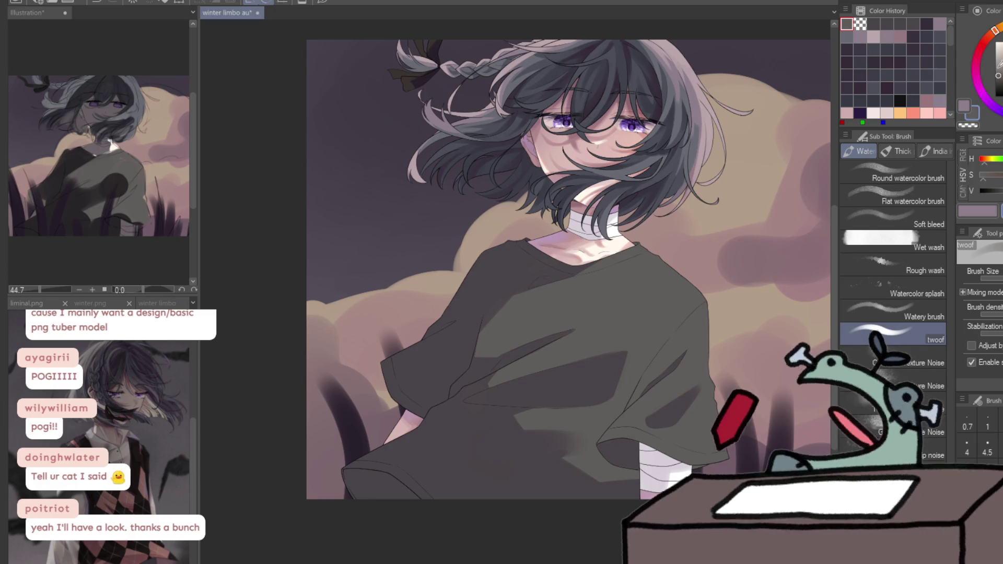
{"action": "left_click_drag", "start_coordinate": [641, 235], "coordinate": [660, 230]}
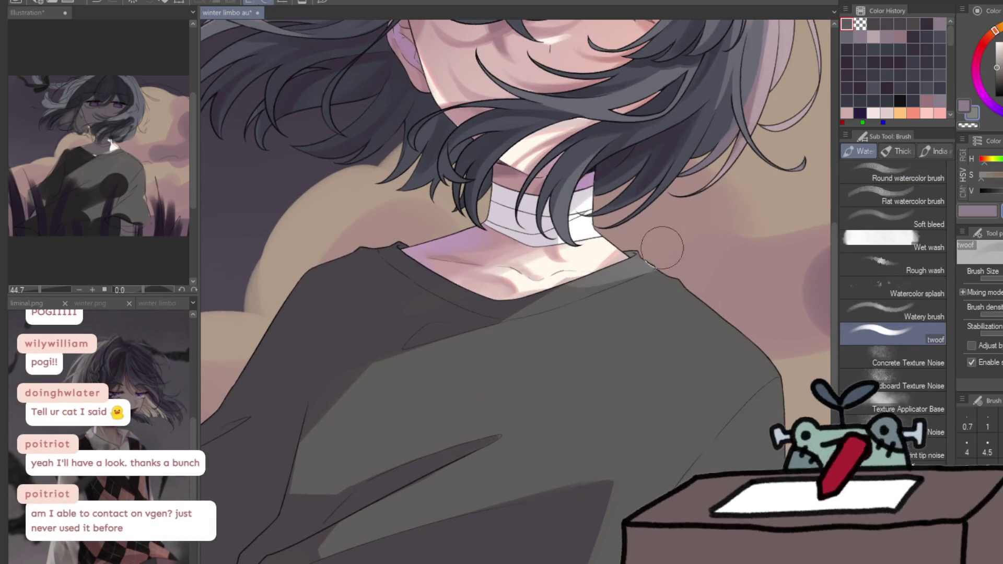
{"action": "mouse_move", "coordinate": [627, 262]}
{"action": "left_mouse_down"}
{"action": "mouse_move", "coordinate": [690, 271]}
{"action": "mouse_move", "coordinate": [794, 331]}
{"action": "left_mouse_up"}
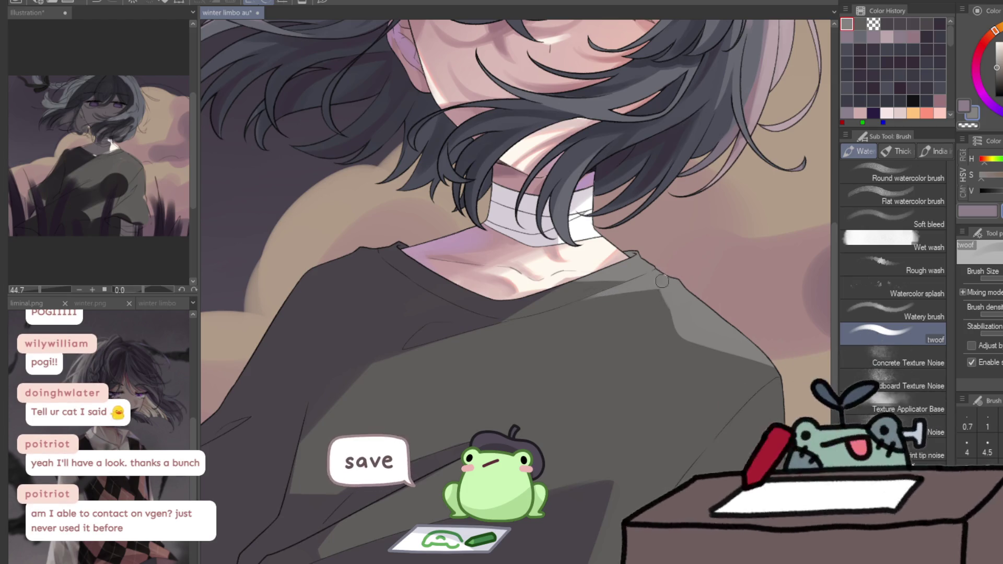
{"action": "mouse_move", "coordinate": [725, 329]}
{"action": "left_mouse_down"}
{"action": "mouse_move", "coordinate": [638, 242]}
{"action": "mouse_move", "coordinate": [693, 464]}
{"action": "mouse_move", "coordinate": [677, 321]}
{"action": "left_mouse_up"}
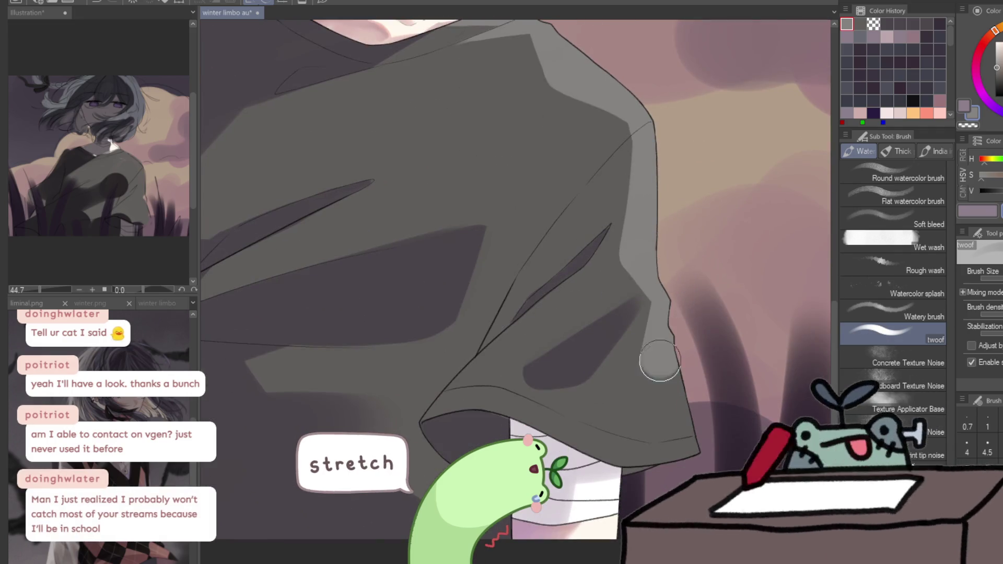
{"action": "scroll", "coordinate": [688, 392], "scroll_direction": "down", "scroll_amount": 4}
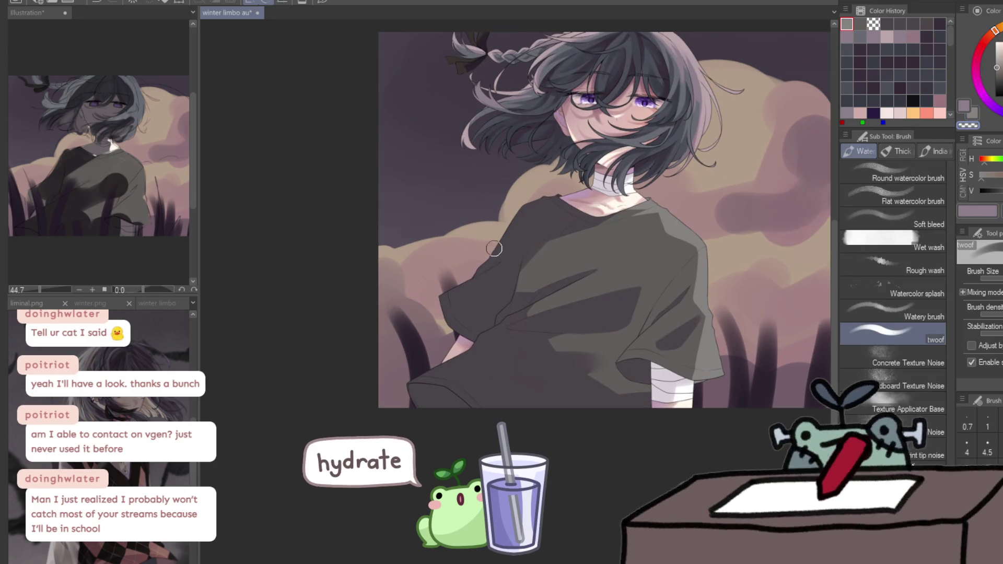
Repaint the shirt's shoulder edge, lighten the sleeve edge near the armpit, and save
{"action": "scroll", "coordinate": [498, 251], "scroll_direction": "up", "scroll_amount": 3}
{"action": "mouse_move", "coordinate": [449, 299]}
{"action": "left_mouse_down"}
{"action": "mouse_move", "coordinate": [517, 210]}
{"action": "mouse_move", "coordinate": [617, 162]}
{"action": "left_mouse_up"}
{"action": "left_click_drag", "start_coordinate": [415, 316], "coordinate": [418, 373]}
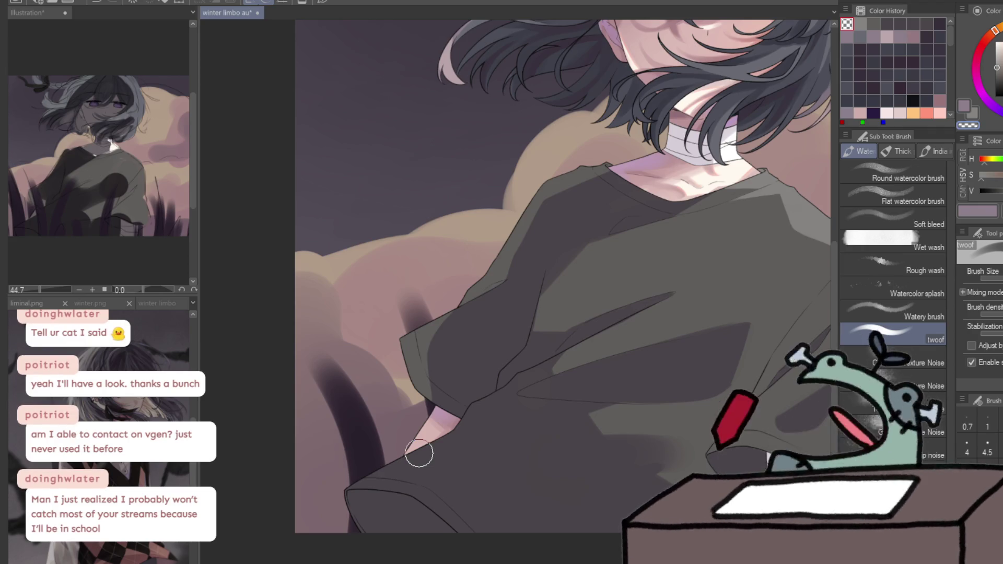
{"action": "key", "text": "ctrl+s"}
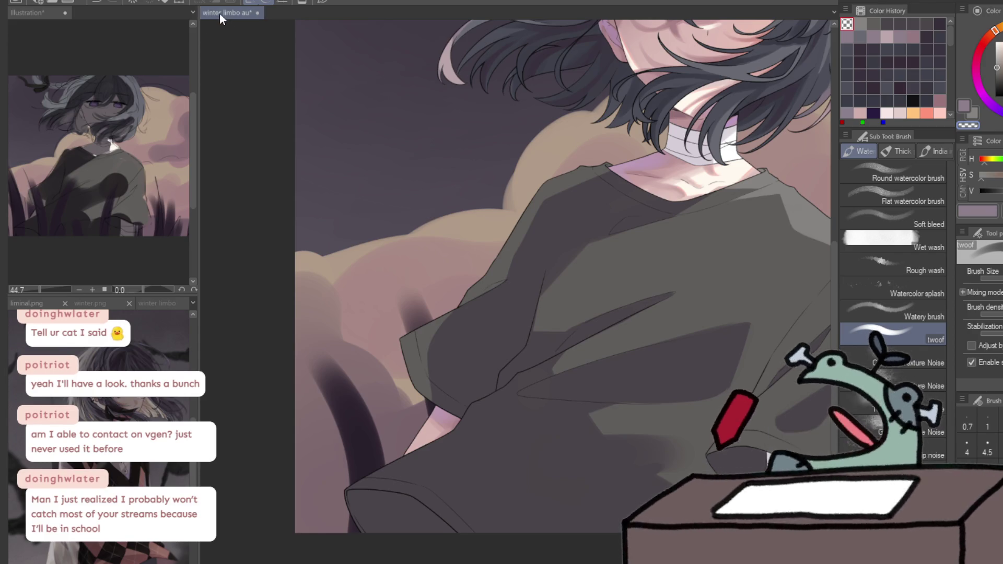